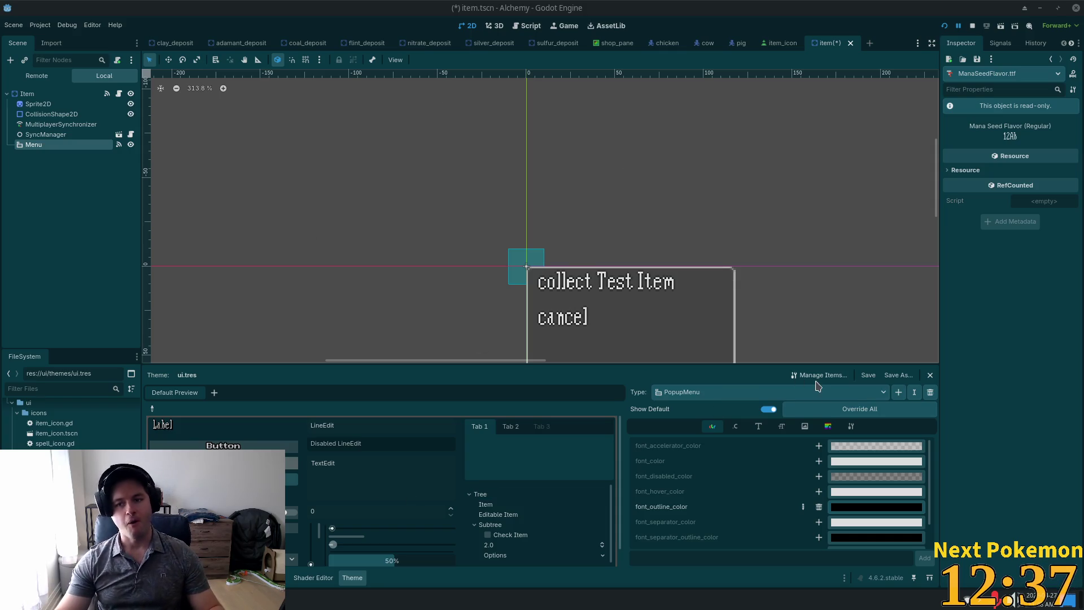
- Delete the 'collect Test Item' and 'cancel' entries from the Menu popup's Items and save item.tscn
{"action": "left_click", "coordinate": [51, 134]}
{"action": "left_click", "coordinate": [39, 144]}
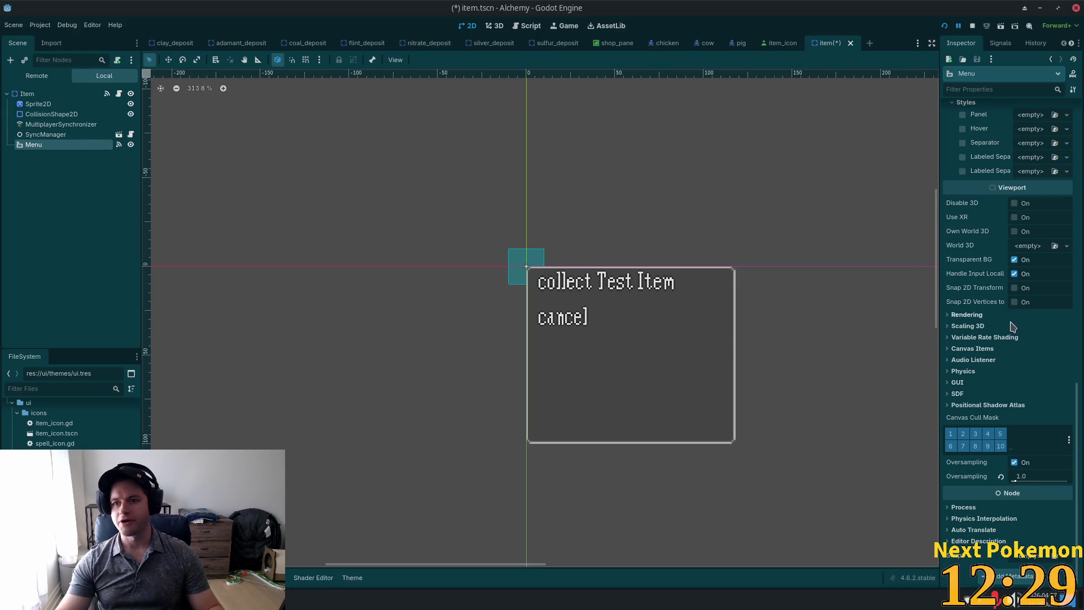
{"action": "scroll", "coordinate": [1014, 327], "scroll_direction": "up", "scroll_amount": 5}
{"action": "scroll", "coordinate": [1021, 327], "scroll_direction": "up", "scroll_amount": 10}
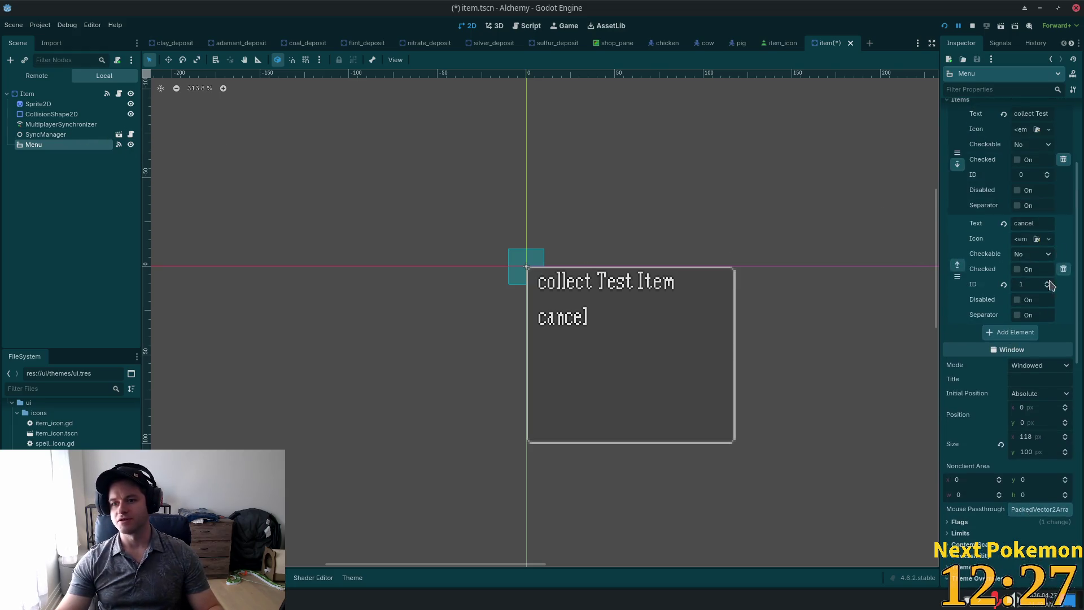
{"action": "left_click", "coordinate": [1063, 309]}
{"action": "left_click", "coordinate": [1064, 309]}
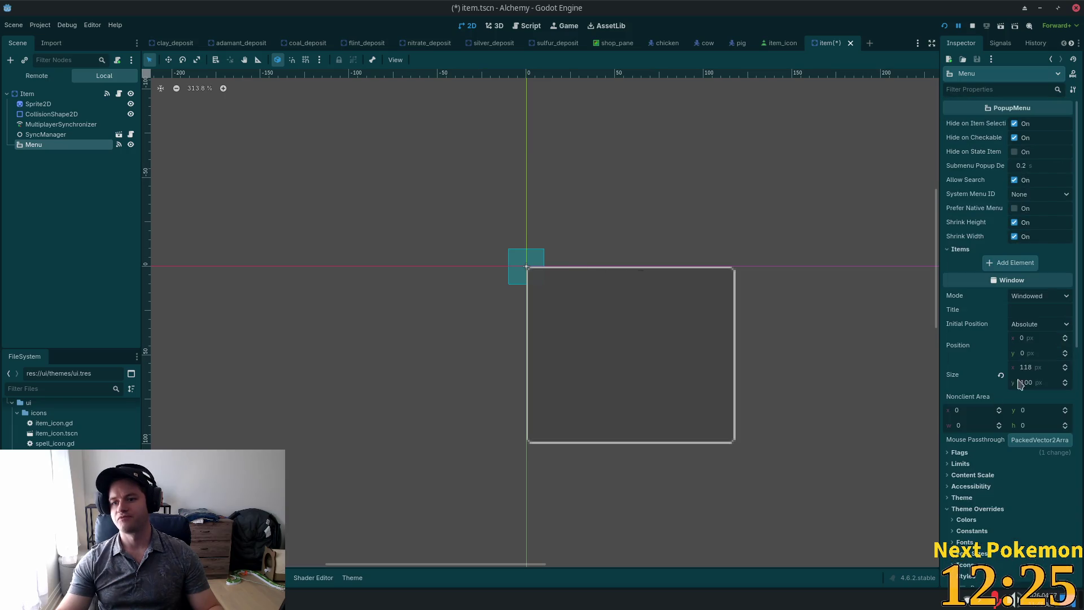
{"action": "key", "text": "ctrl+s"}
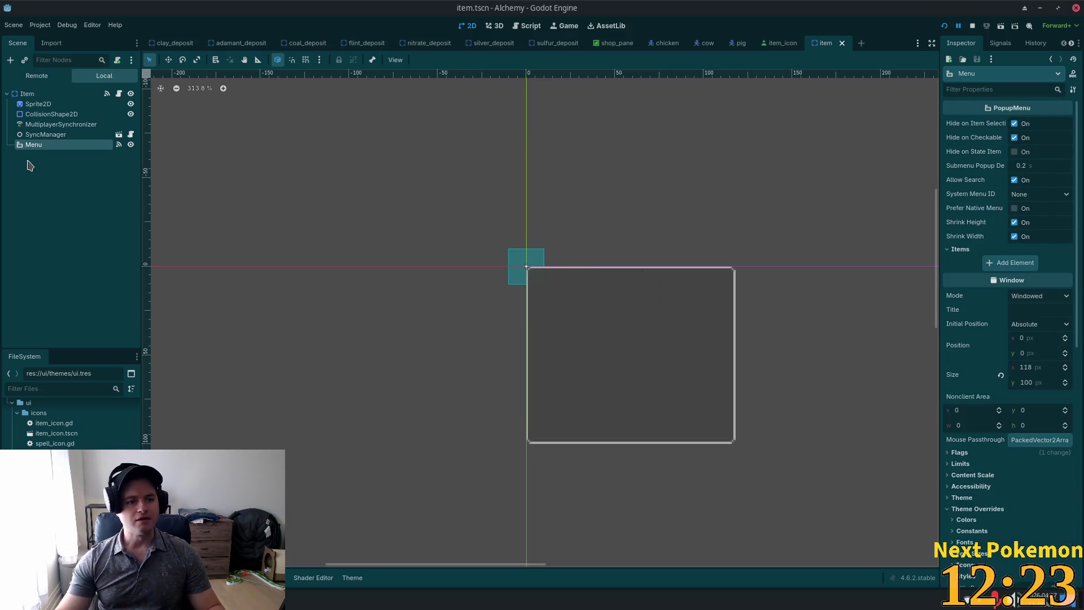
{"action": "key", "text": "alt+Tab"}
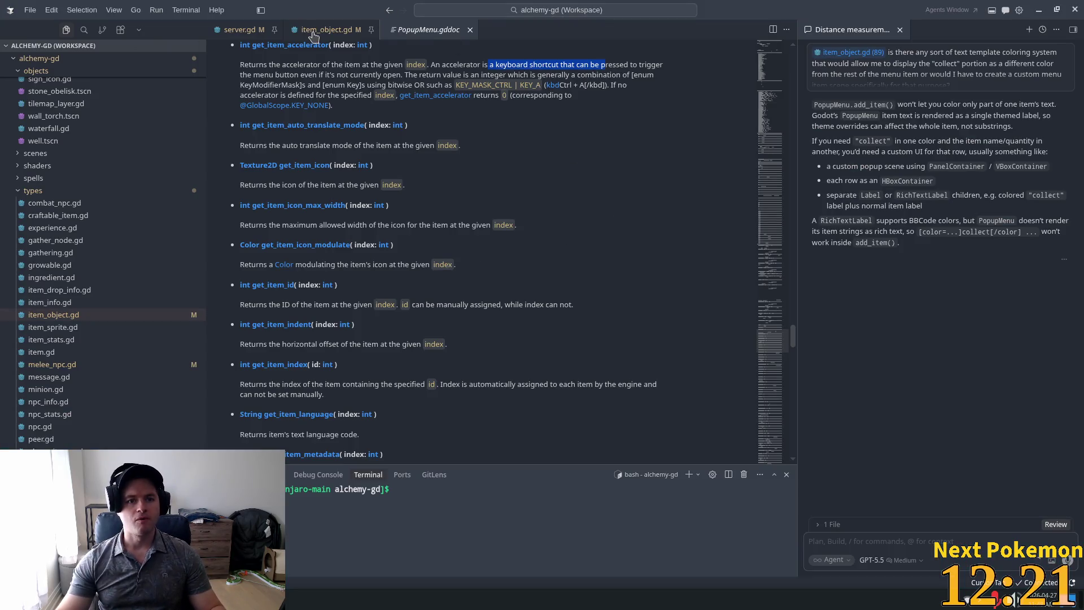
- In item_object.gd, insert a menu.add_separator() line before the cancel entry
{"action": "left_click", "coordinate": [325, 29]}
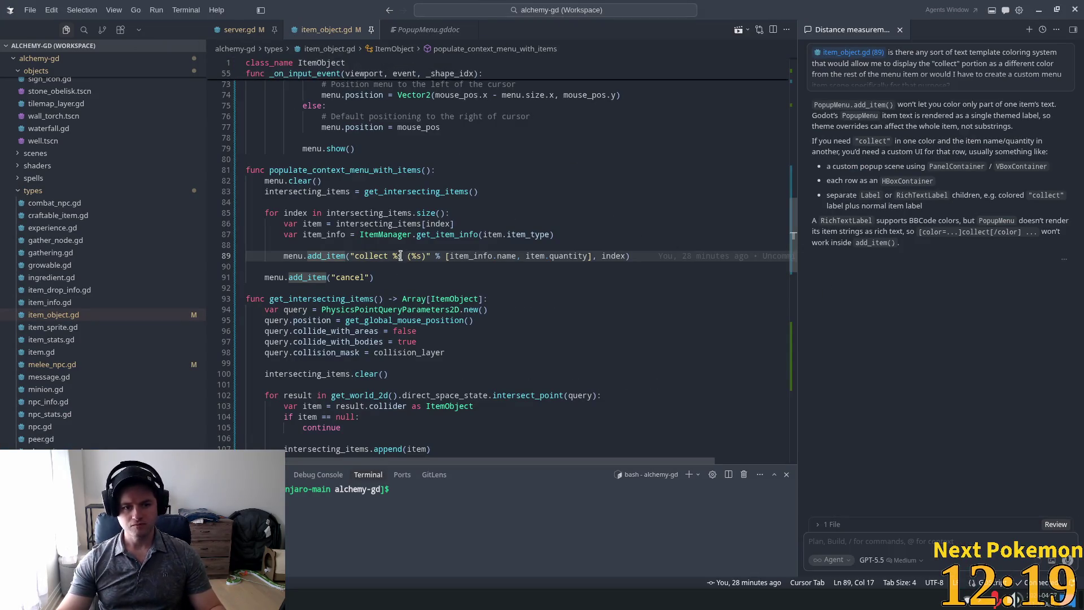
{"action": "left_click", "coordinate": [334, 213]}
{"action": "left_click", "coordinate": [302, 262]}
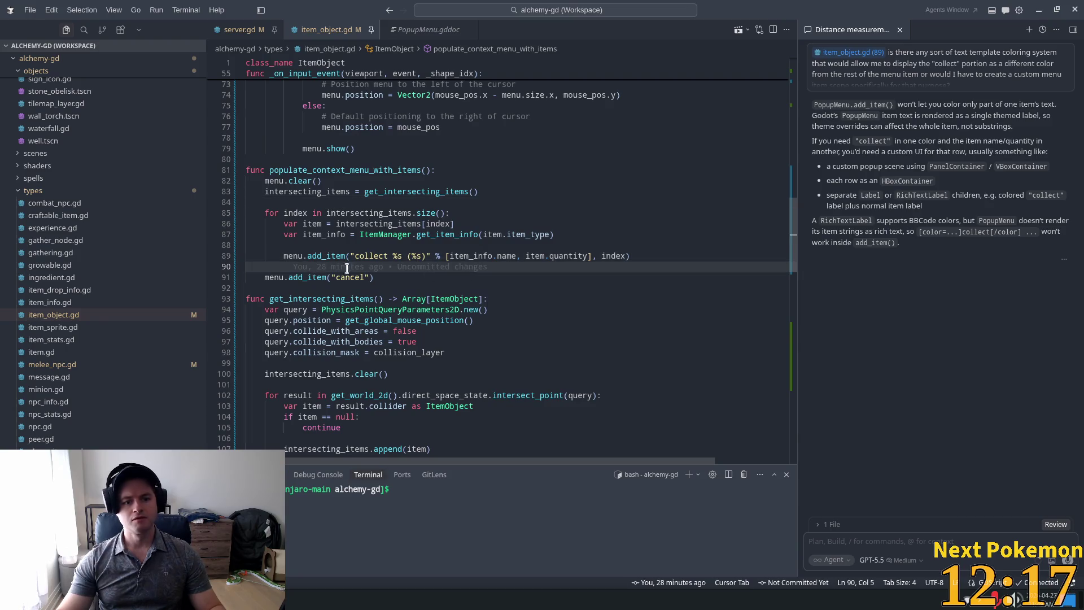
{"action": "key", "text": "Return"}
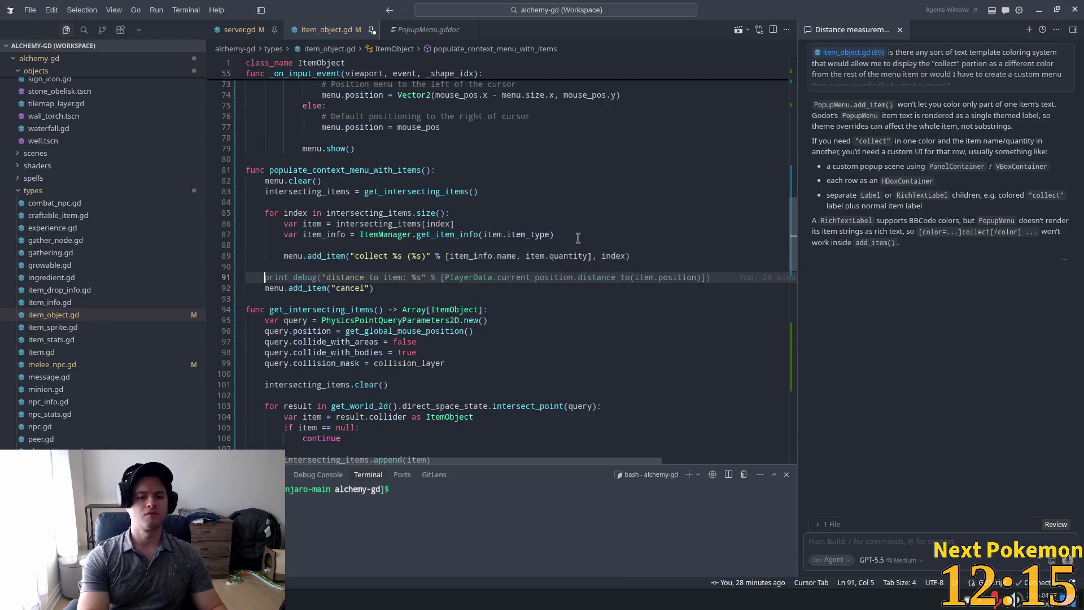
{"action": "type", "text": "m"}
{"action": "key", "text": "Escape"}
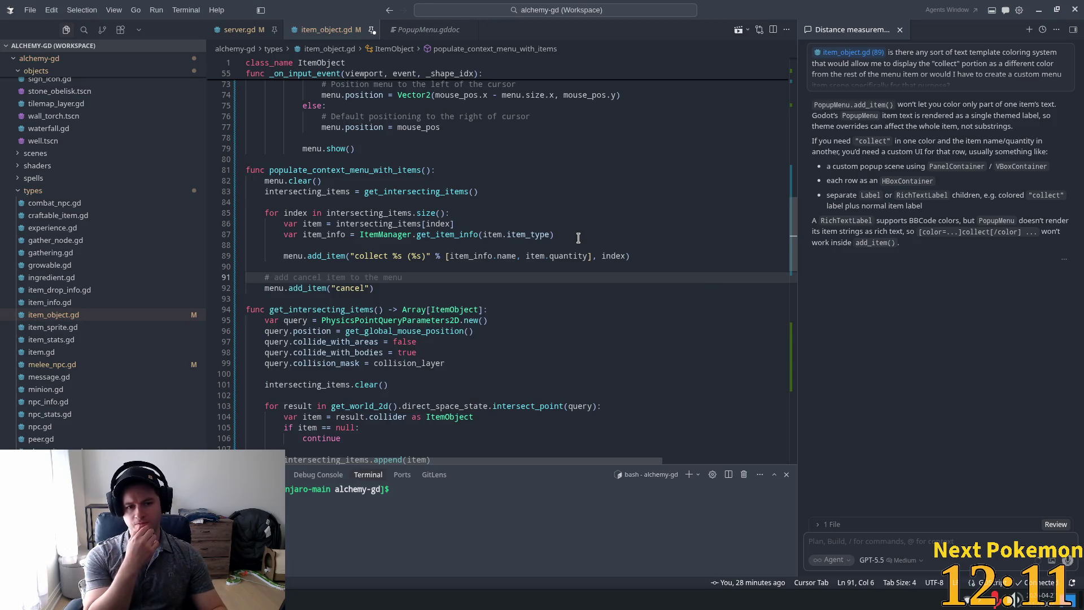
{"action": "type", "text": "e"}
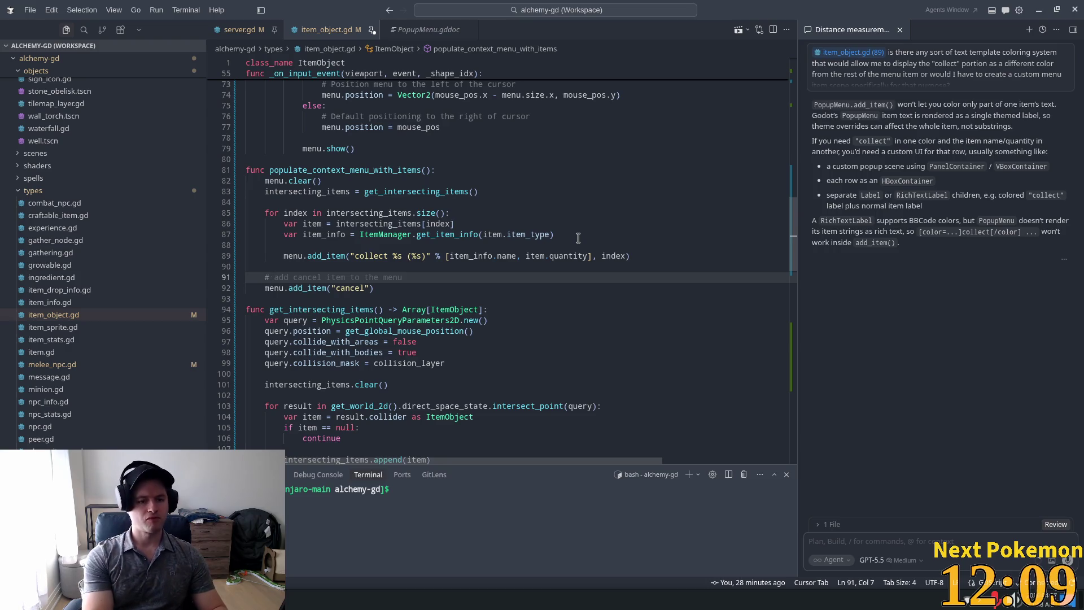
{"action": "type", "text": "dd se"}
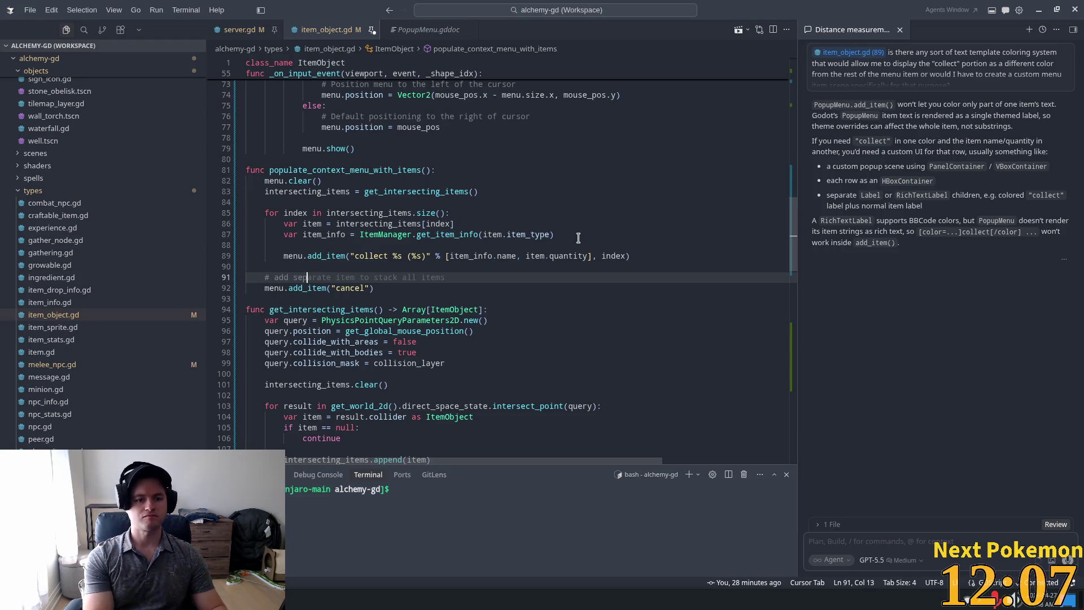
{"action": "type", "text": "para"}
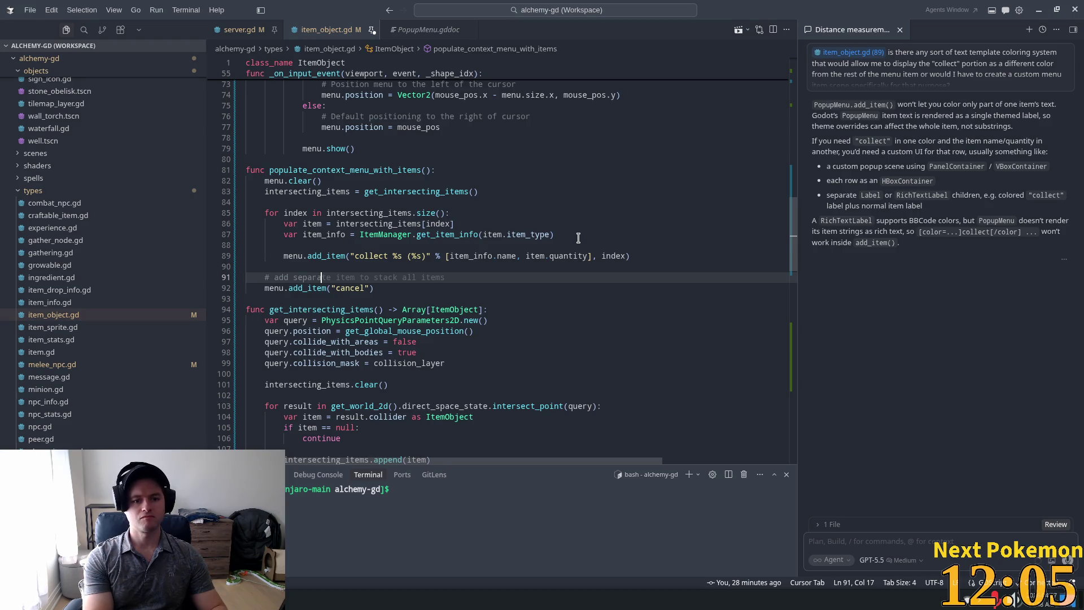
{"action": "type", "text": "tor ite"}
{"action": "type", "text": "tem"}
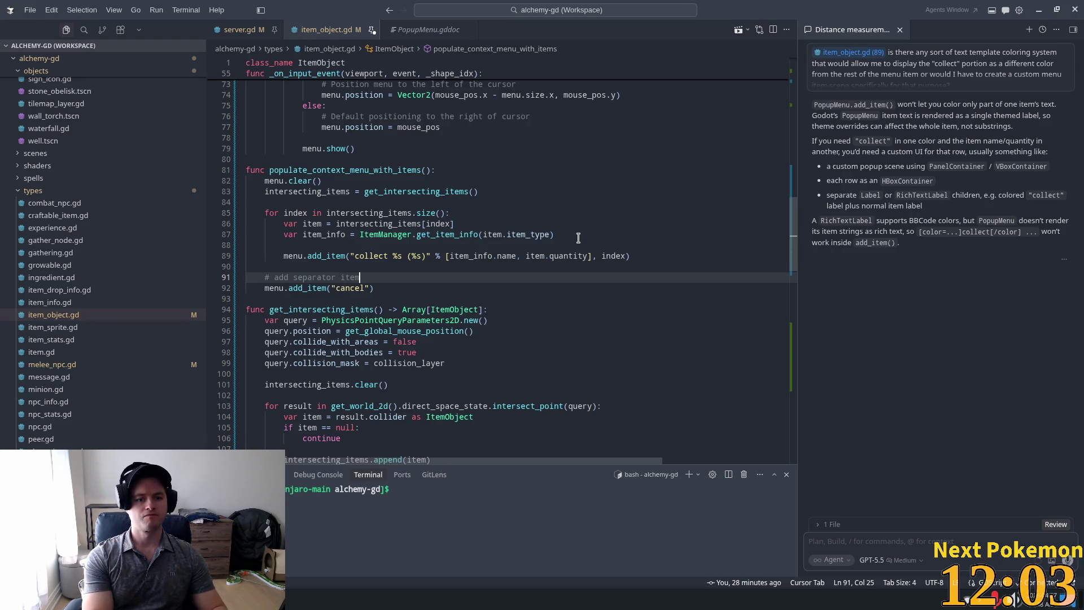
{"action": "key", "text": "Return"}
{"action": "key", "text": "Tab"}
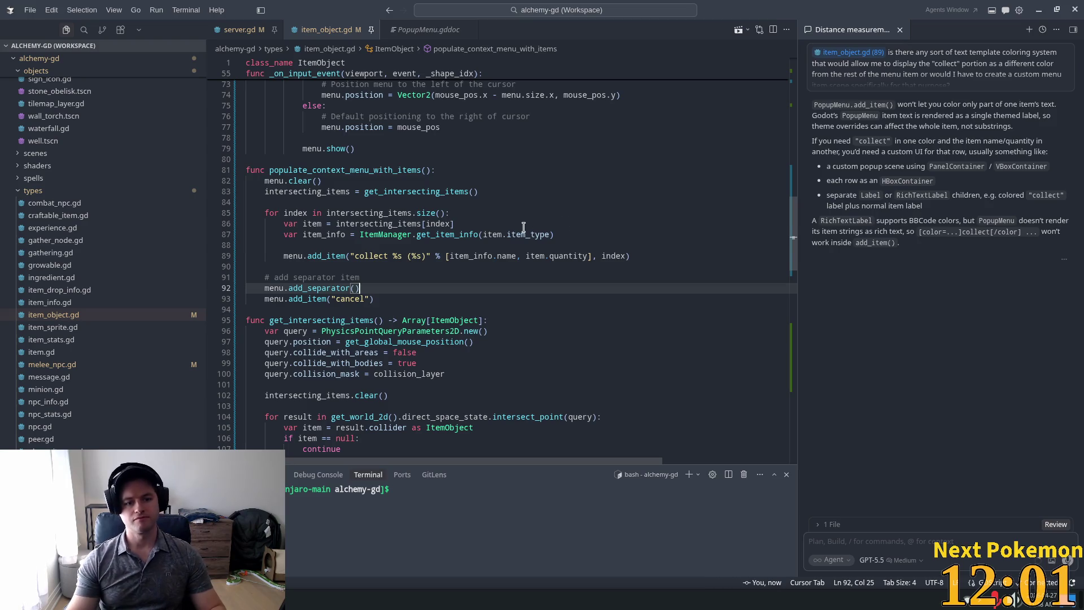
- Delete the leftover separator comment line, then launch the game from Godot
{"action": "left_click", "coordinate": [525, 226]}
{"action": "left_click", "coordinate": [376, 278]}
{"action": "key", "text": "shift+Up"}
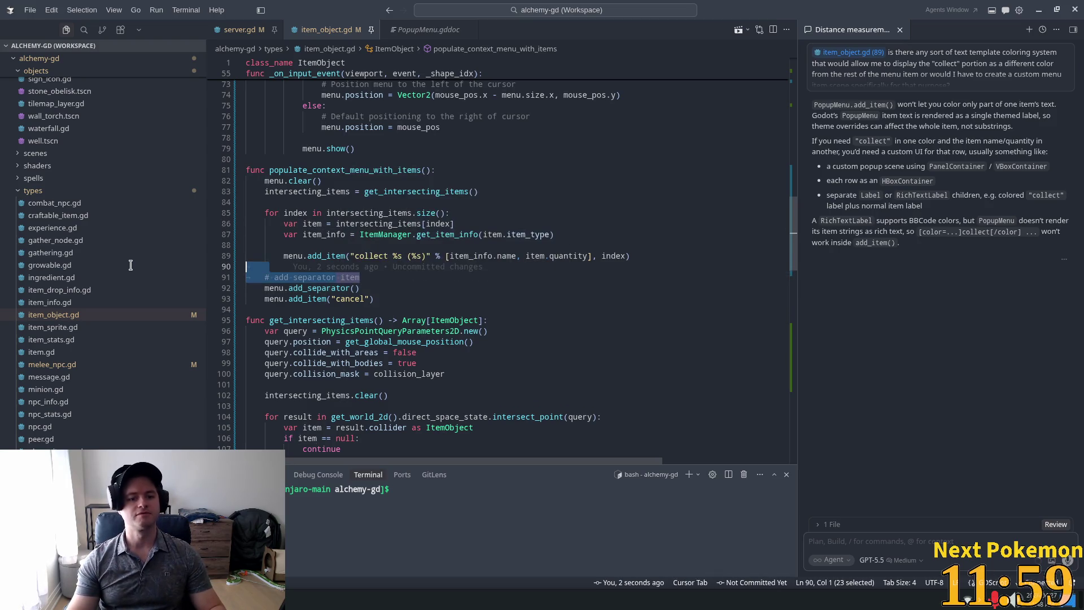
{"action": "key", "text": "BackSpace"}
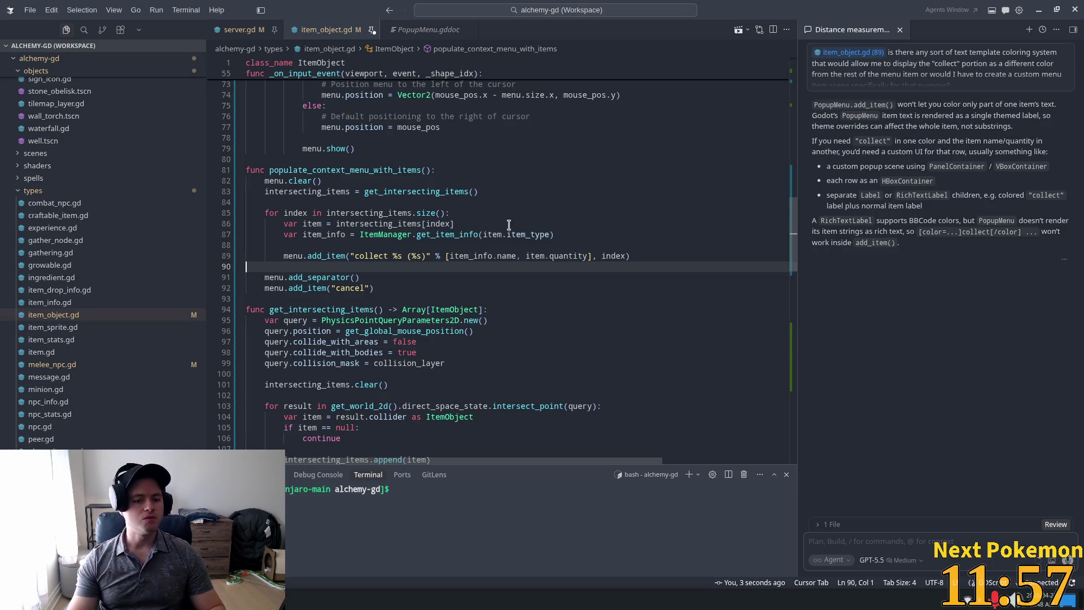
{"action": "key", "text": "alt+Tab"}
{"action": "left_click", "coordinate": [944, 25]}
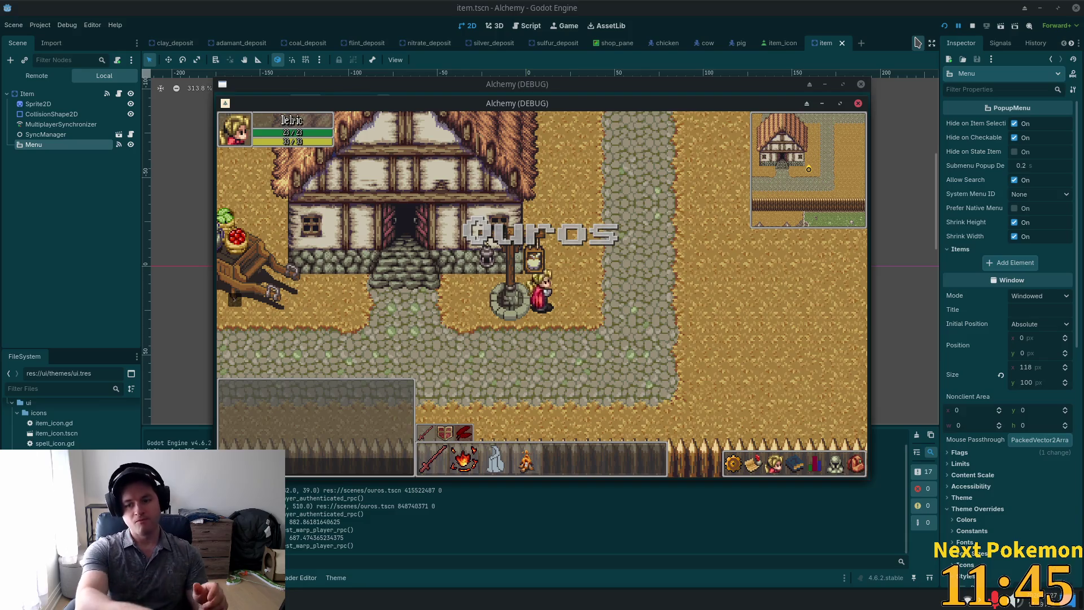
- Drop a raw meat onto the ground, then walk onto it and check the inventory for it
{"action": "key", "text": "w"}
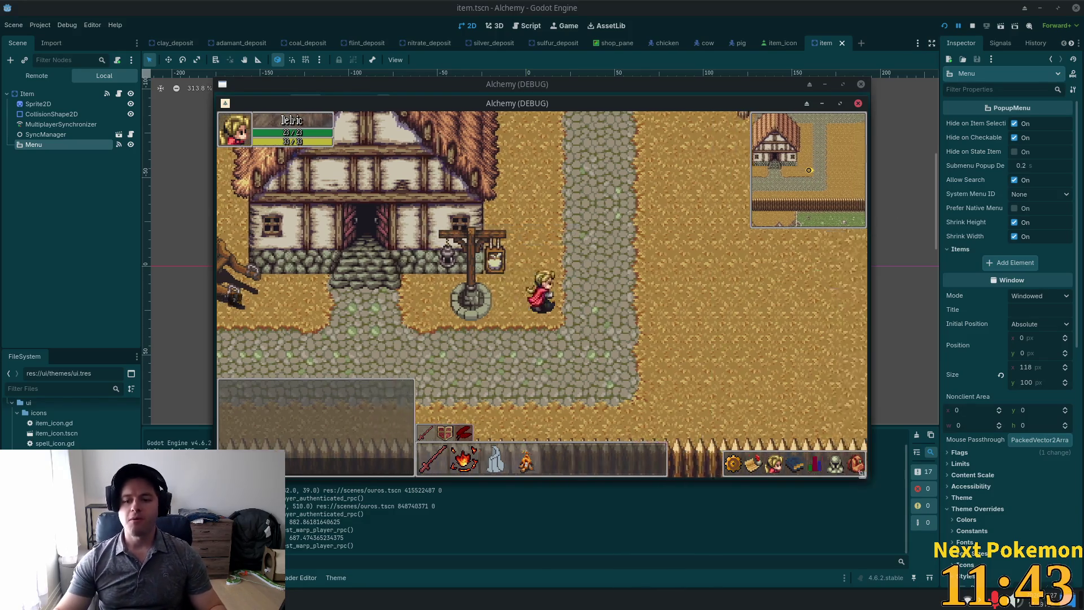
{"action": "key", "text": "i"}
{"action": "right_click", "coordinate": [786, 432]}
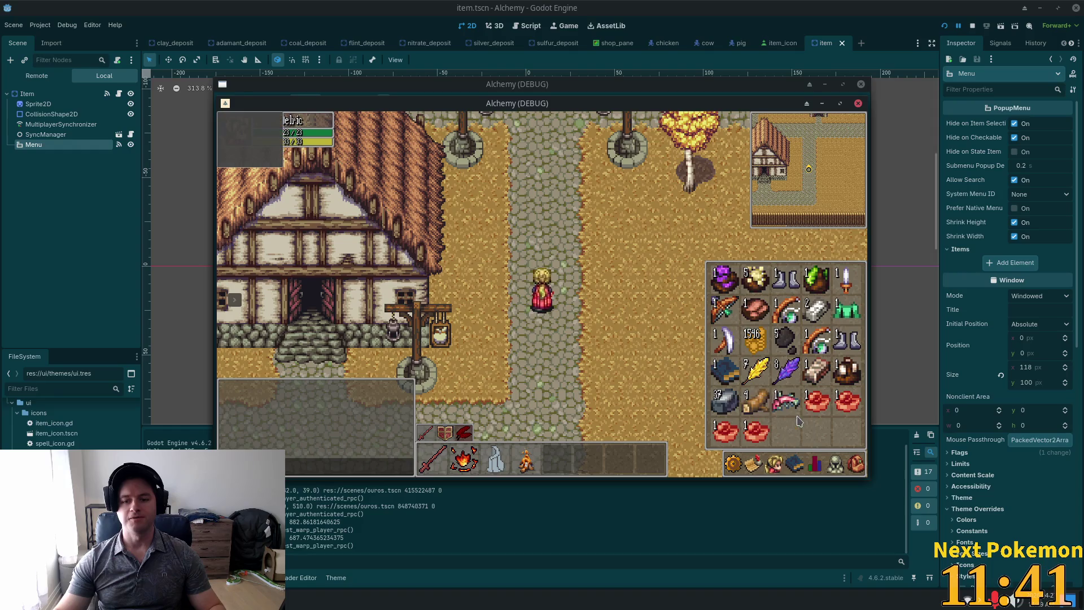
{"action": "key", "text": "i"}
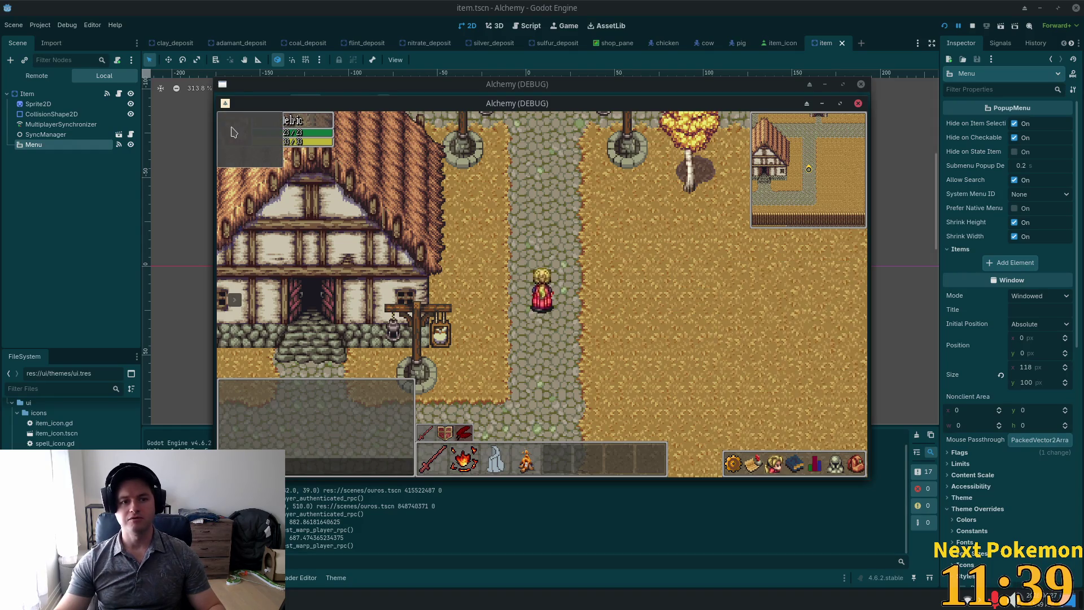
{"action": "key", "text": "w"}
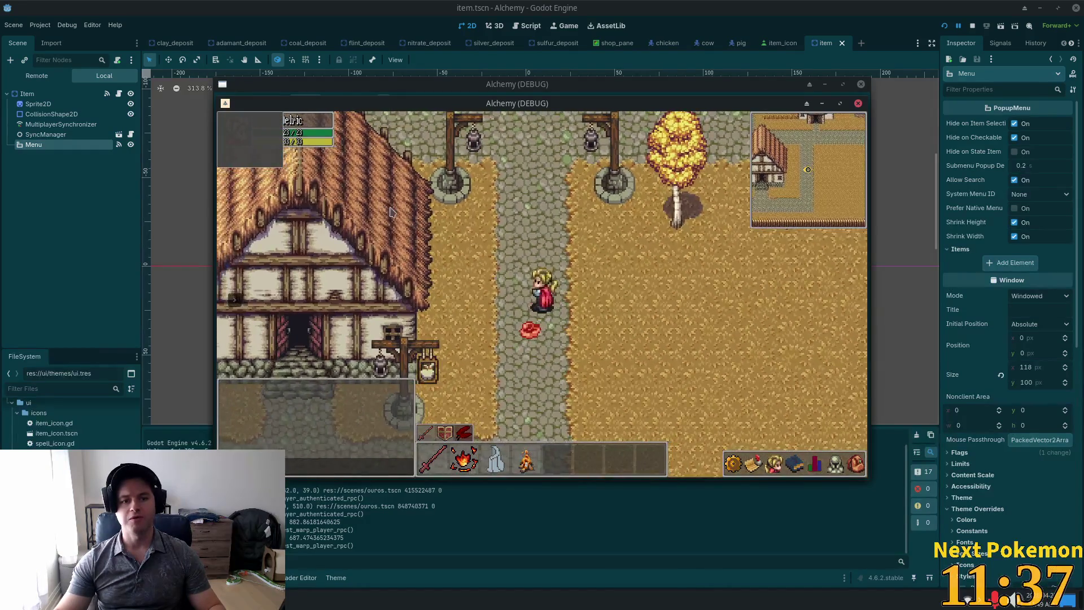
{"action": "left_click", "coordinate": [524, 304]}
{"action": "key", "text": "i"}
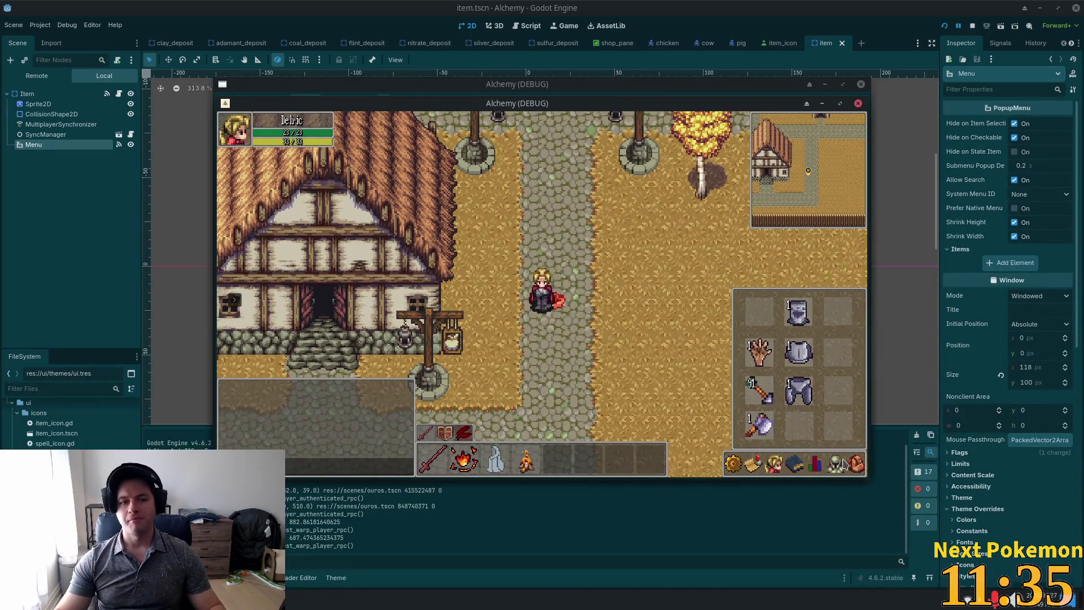
{"action": "key", "text": "i"}
- Hide the Menu node, drop the raw meat from the inventory, and restart the game
{"action": "left_click", "coordinate": [130, 145]}
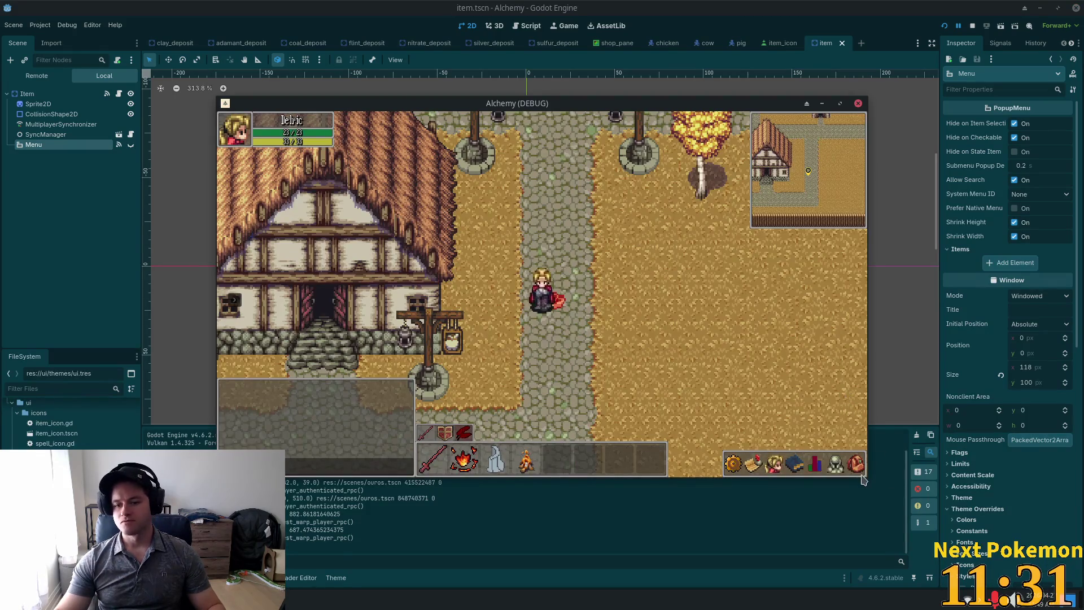
{"action": "key", "text": "i"}
{"action": "key", "text": "i"}
{"action": "left_click", "coordinate": [531, 331]}
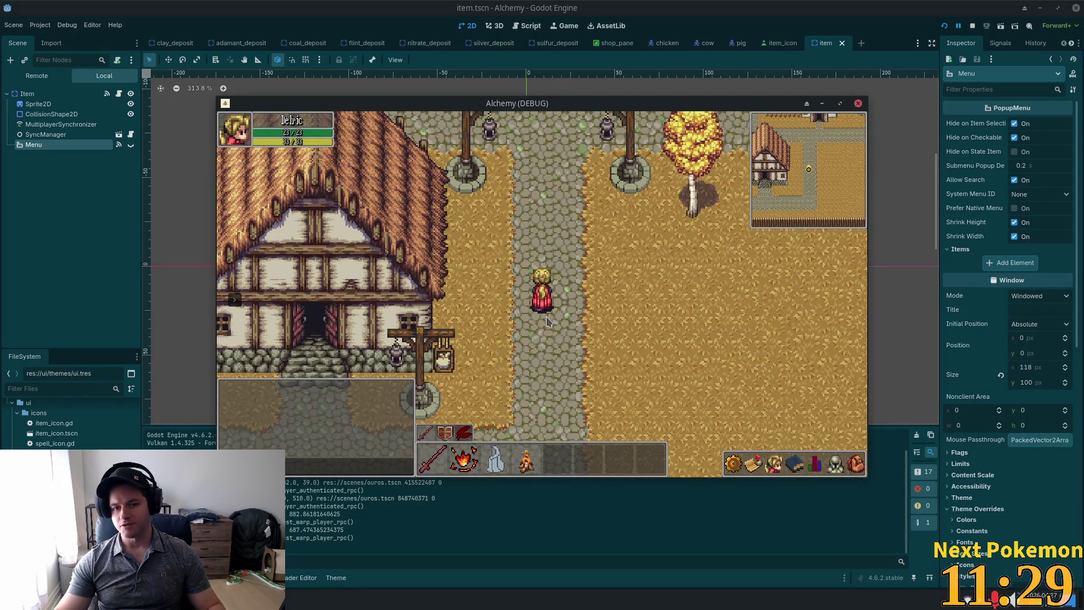
{"action": "key", "text": "i"}
{"action": "right_click", "coordinate": [822, 410]}
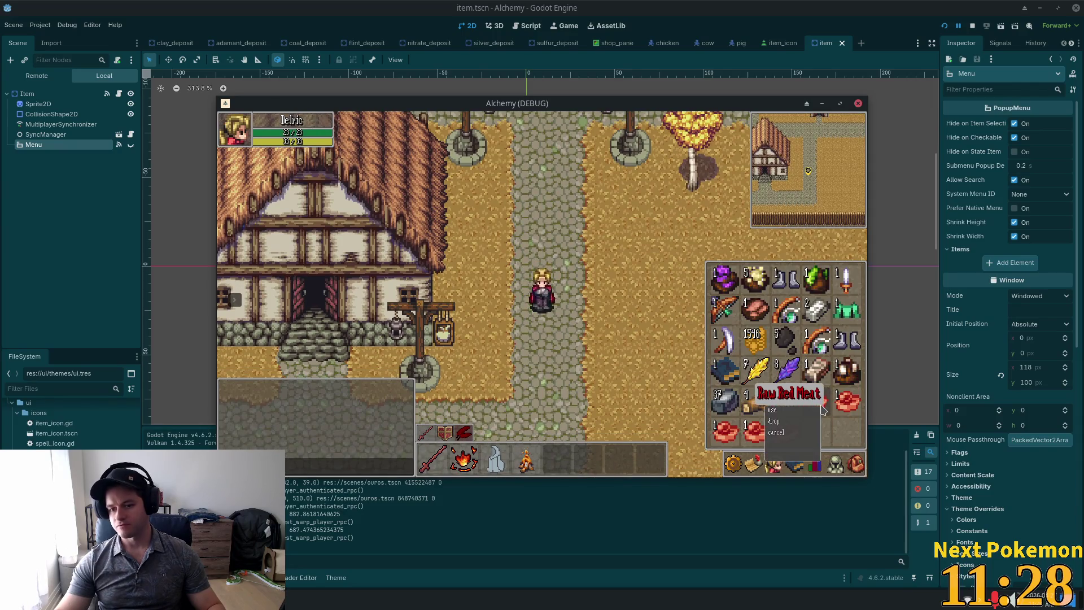
{"action": "left_click", "coordinate": [796, 423]}
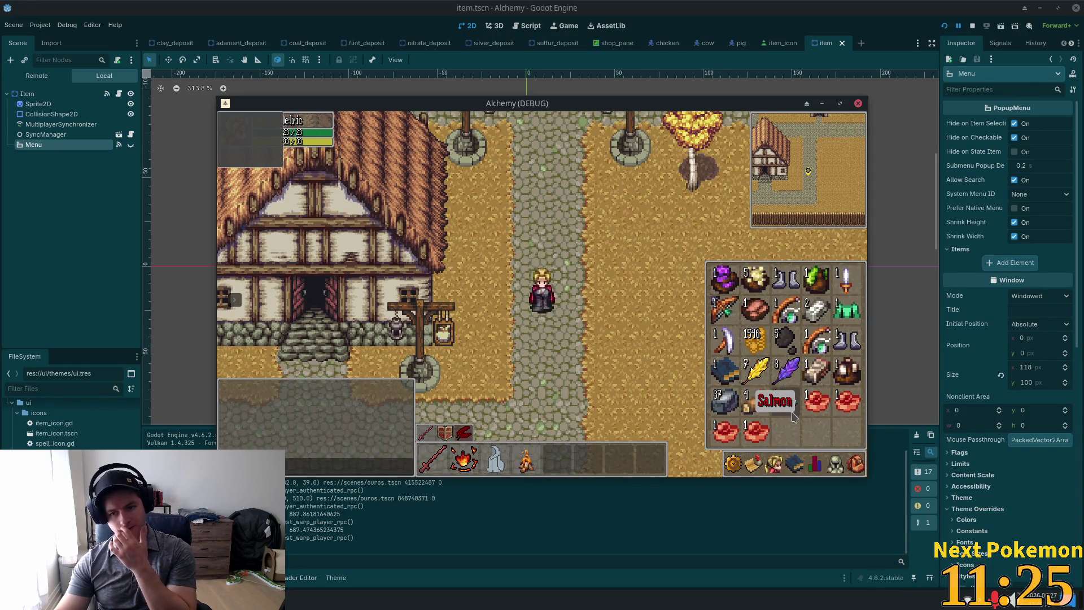
{"action": "key", "text": "i"}
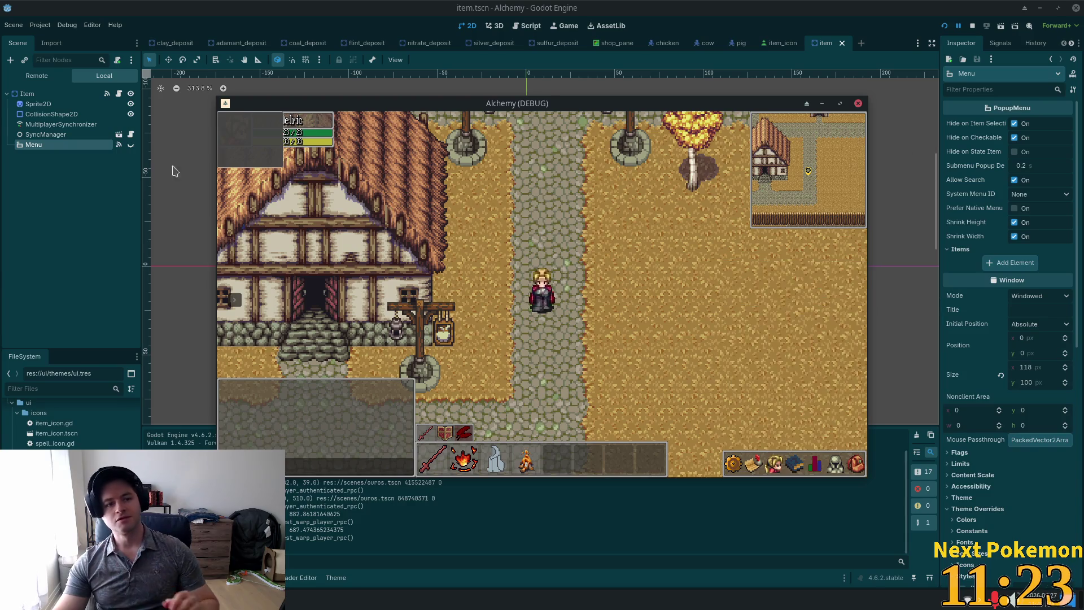
{"action": "key", "text": "F5"}
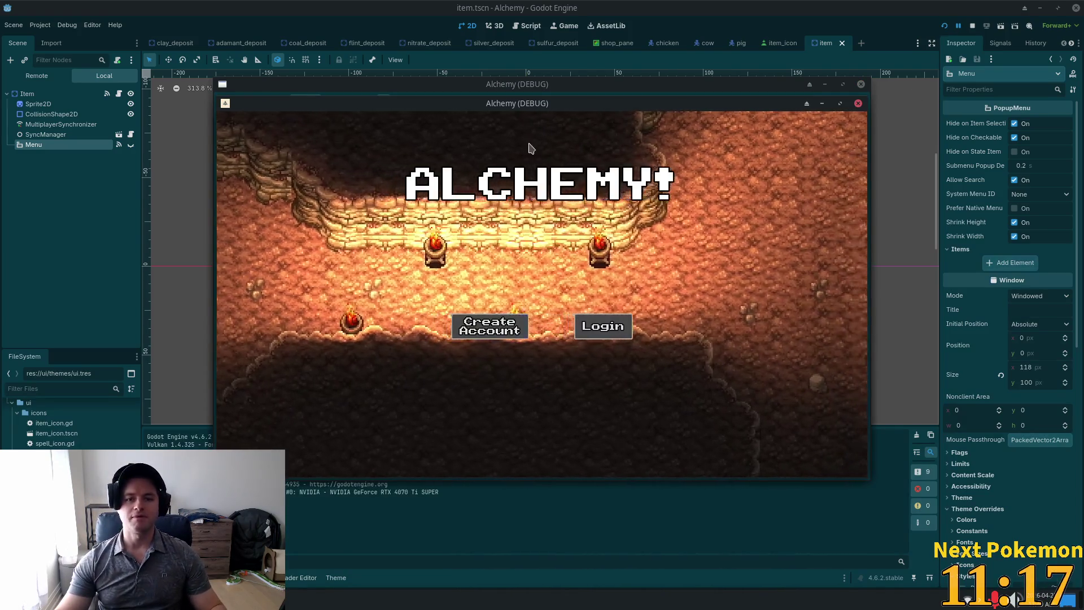
- Move the game window, walk the player, and drop the meat from the inventory
{"action": "mouse_move", "coordinate": [414, 104]}
{"action": "left_mouse_down"}
{"action": "mouse_move", "coordinate": [347, 92]}
{"action": "mouse_move", "coordinate": [267, 48]}
{"action": "left_mouse_up"}
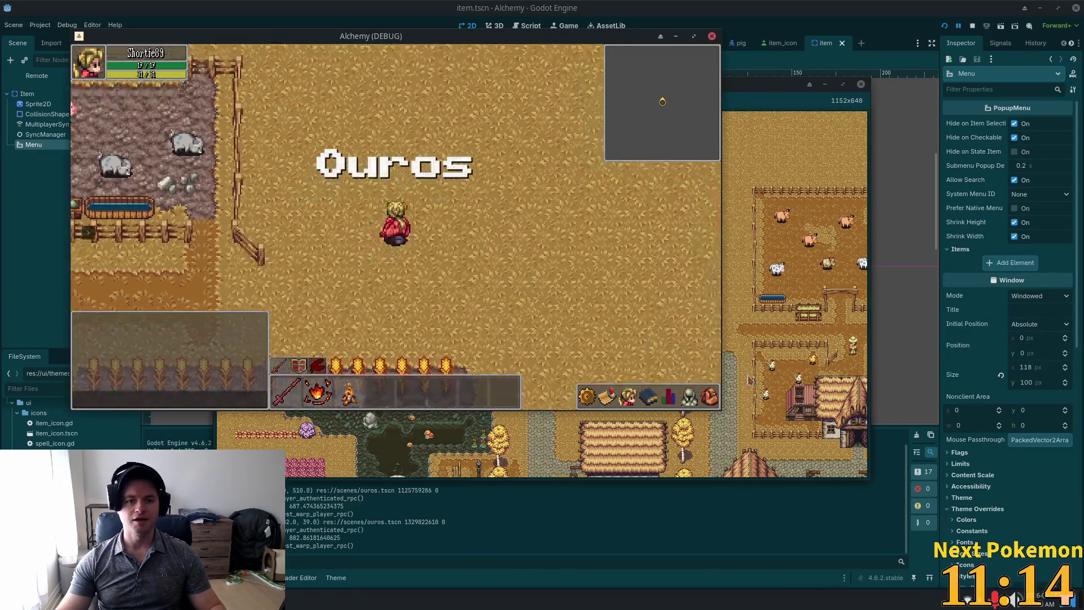
{"action": "left_click", "coordinate": [709, 397]}
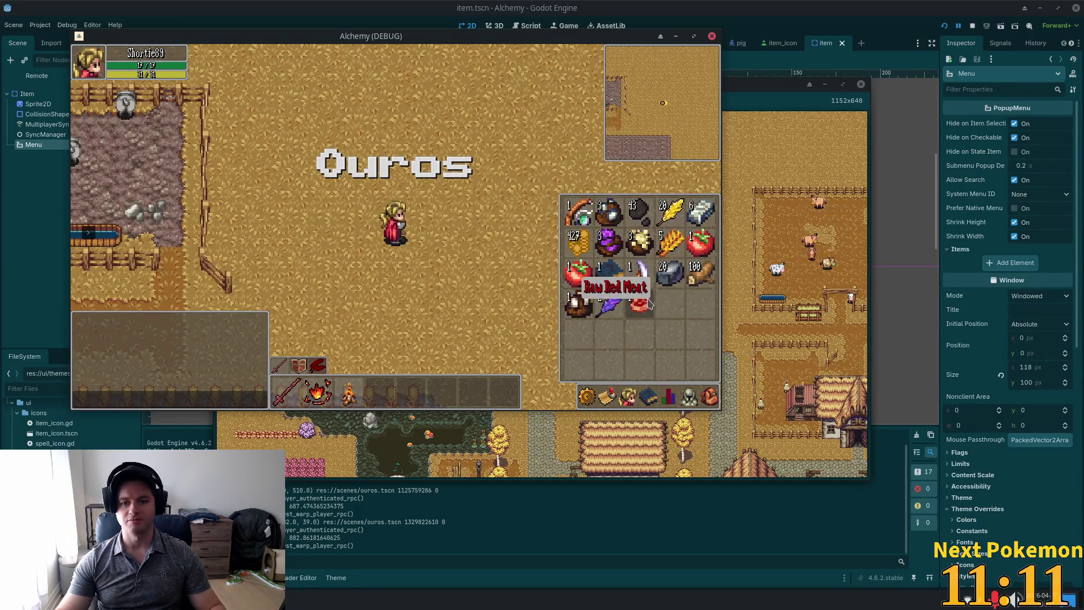
{"action": "left_click", "coordinate": [426, 244]}
{"action": "key", "text": "a"}
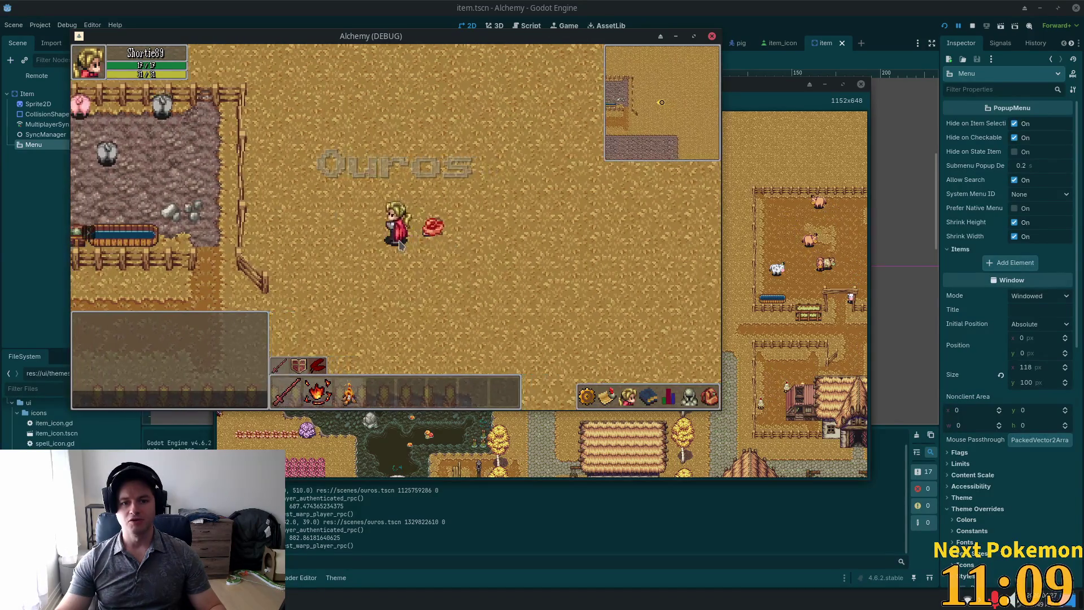
{"action": "left_click", "coordinate": [435, 208]}
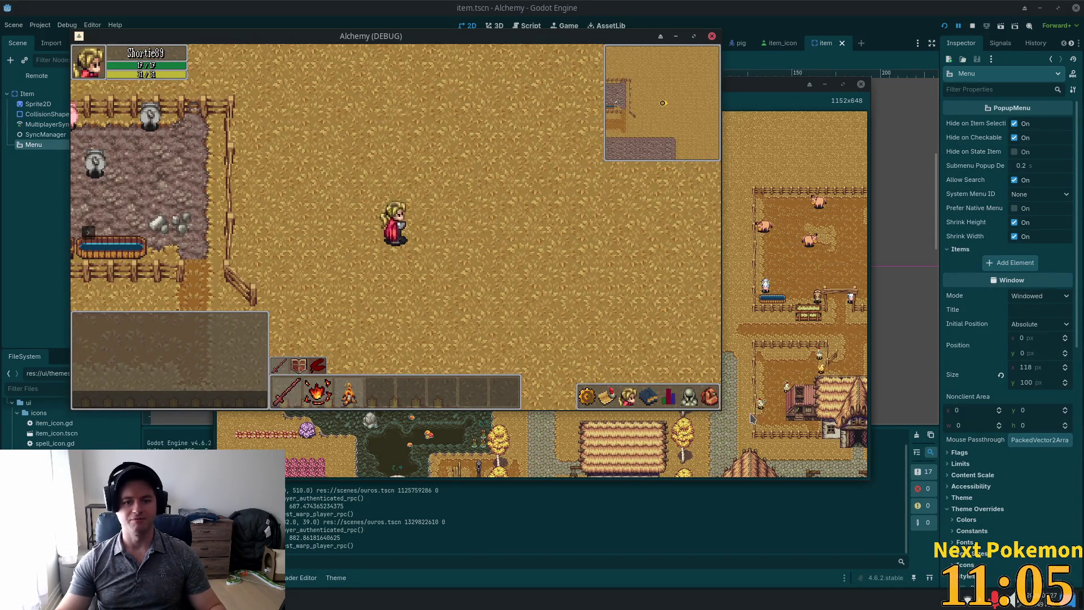
{"action": "left_click", "coordinate": [710, 397]}
{"action": "right_click", "coordinate": [661, 302]}
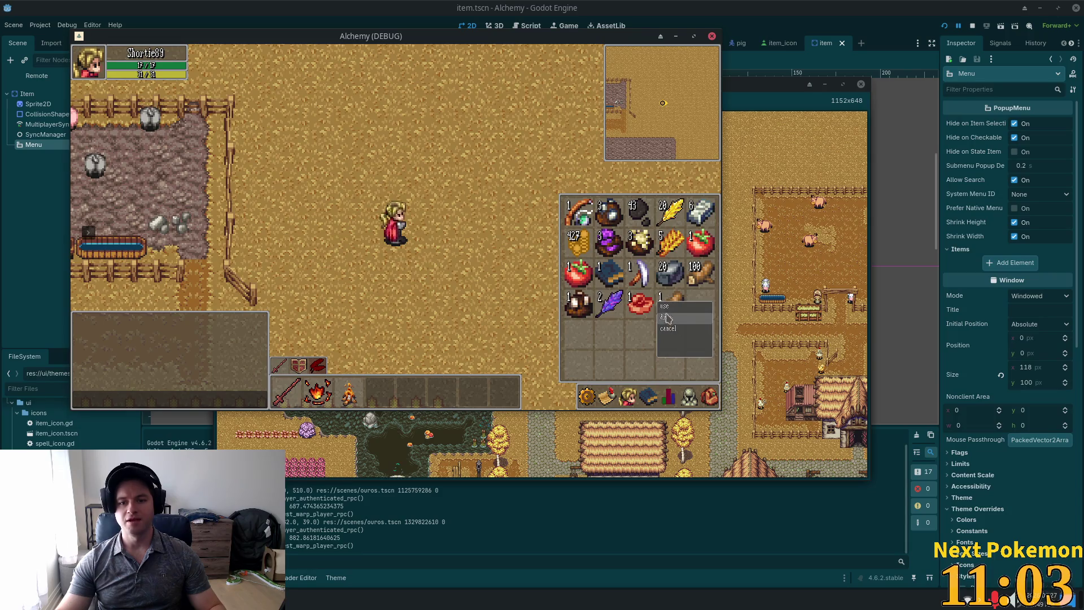
{"action": "left_click", "coordinate": [678, 320]}
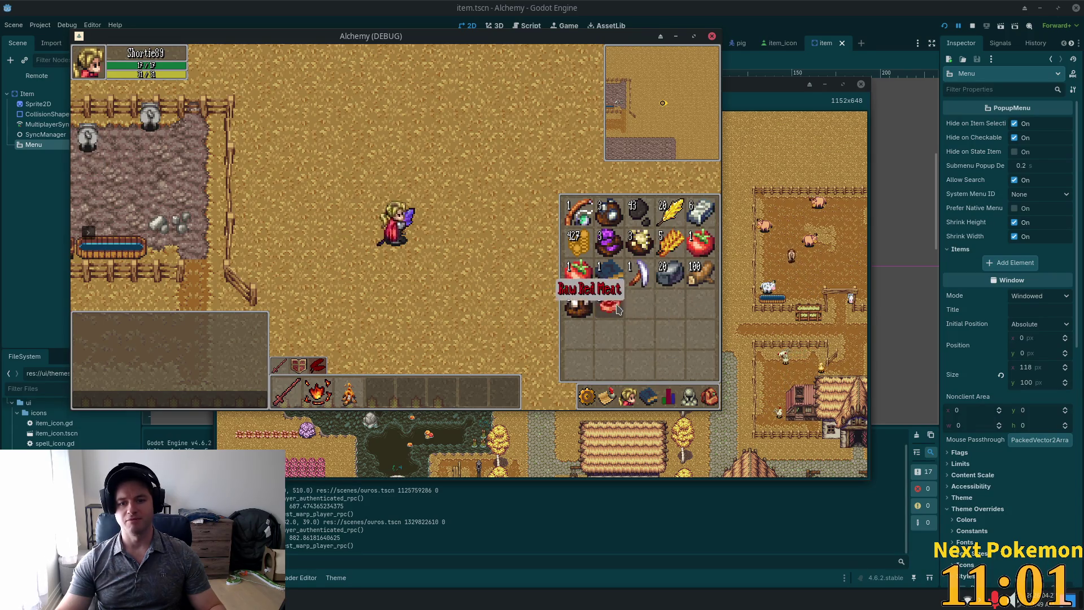
{"action": "key", "text": "Escape"}
- Walk left and drop two more meat items from the inventory
{"action": "key", "text": "a"}
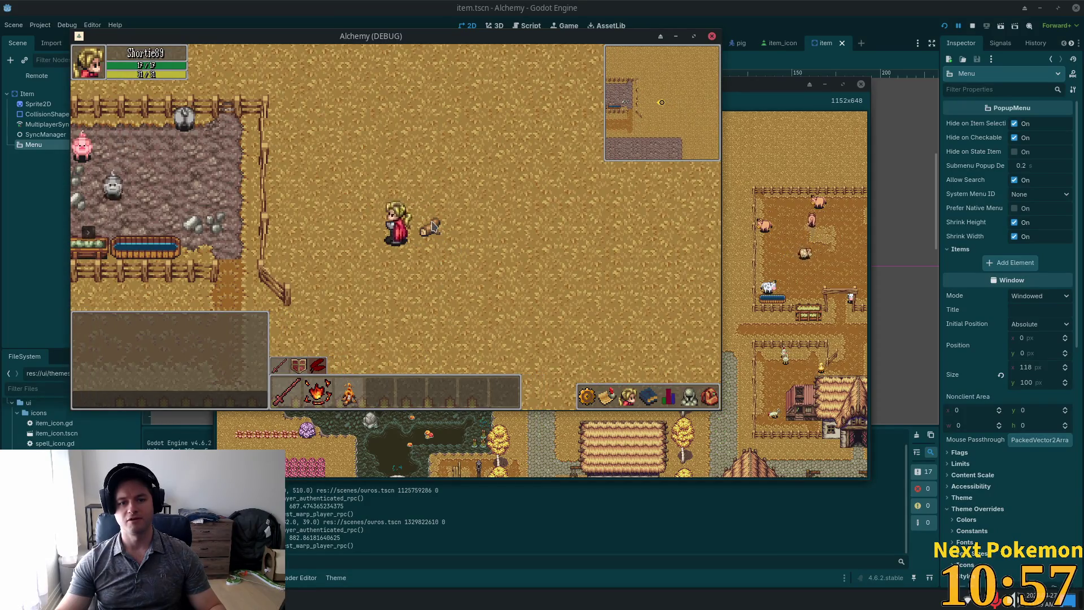
{"action": "left_click", "coordinate": [699, 398]}
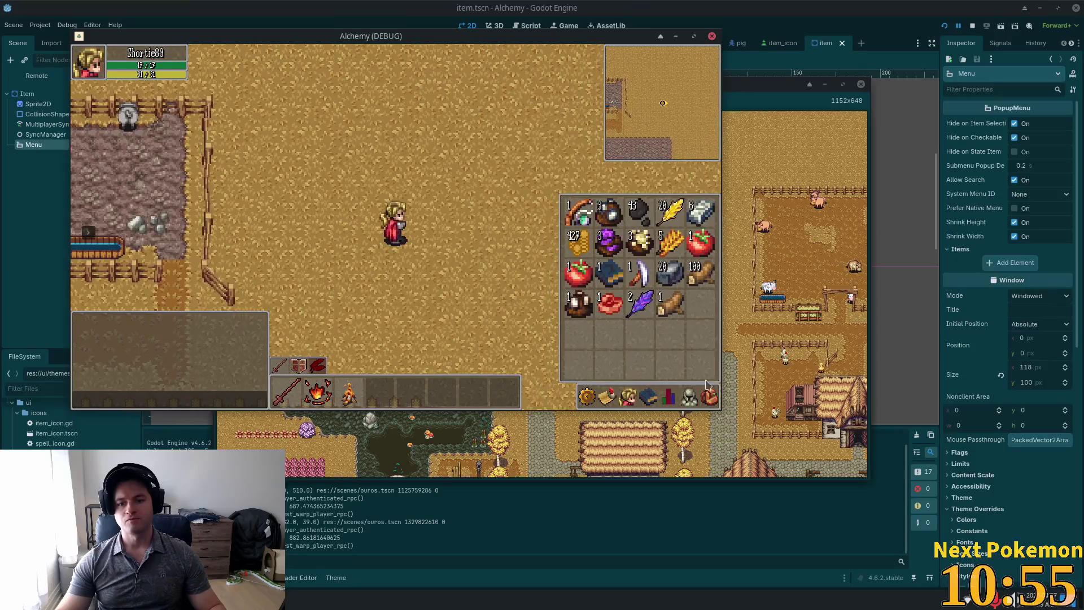
{"action": "right_click", "coordinate": [623, 309]}
{"action": "left_click", "coordinate": [644, 330]}
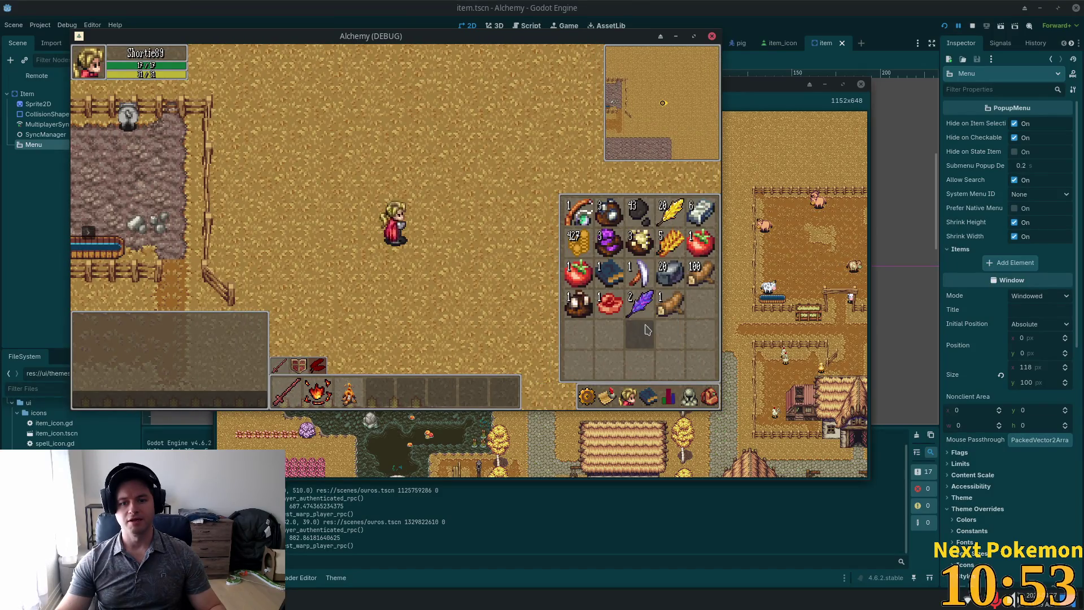
{"action": "right_click", "coordinate": [637, 309]}
{"action": "left_click", "coordinate": [662, 327]}
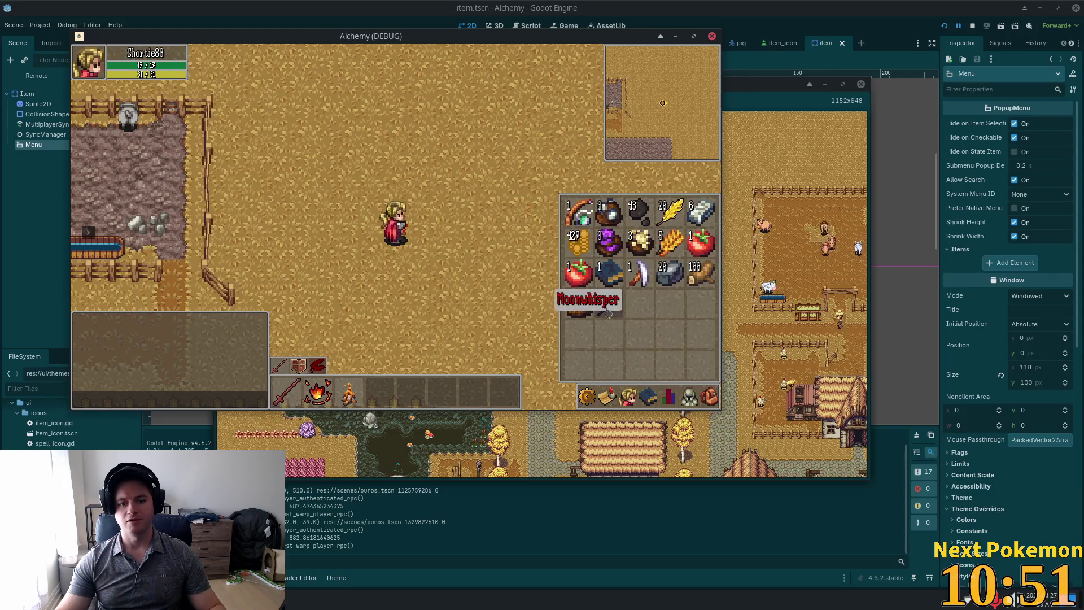
- Open the bottom-left item's options and cancel, then open and close the Settings/Logout/Exit Game panel
{"action": "key", "text": "i"}
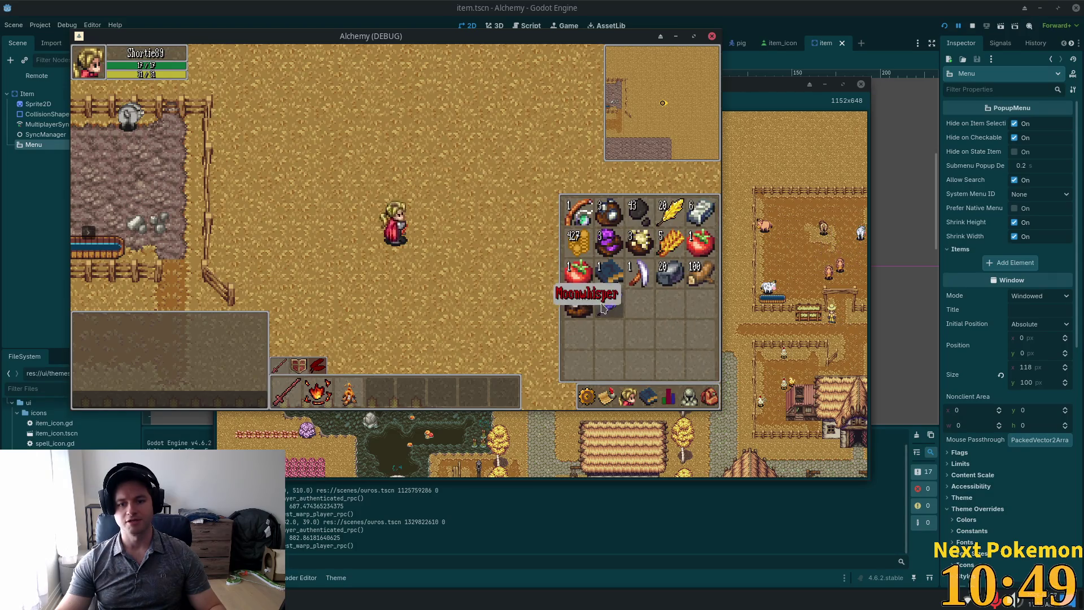
{"action": "right_click", "coordinate": [581, 304]}
{"action": "left_click", "coordinate": [603, 310]}
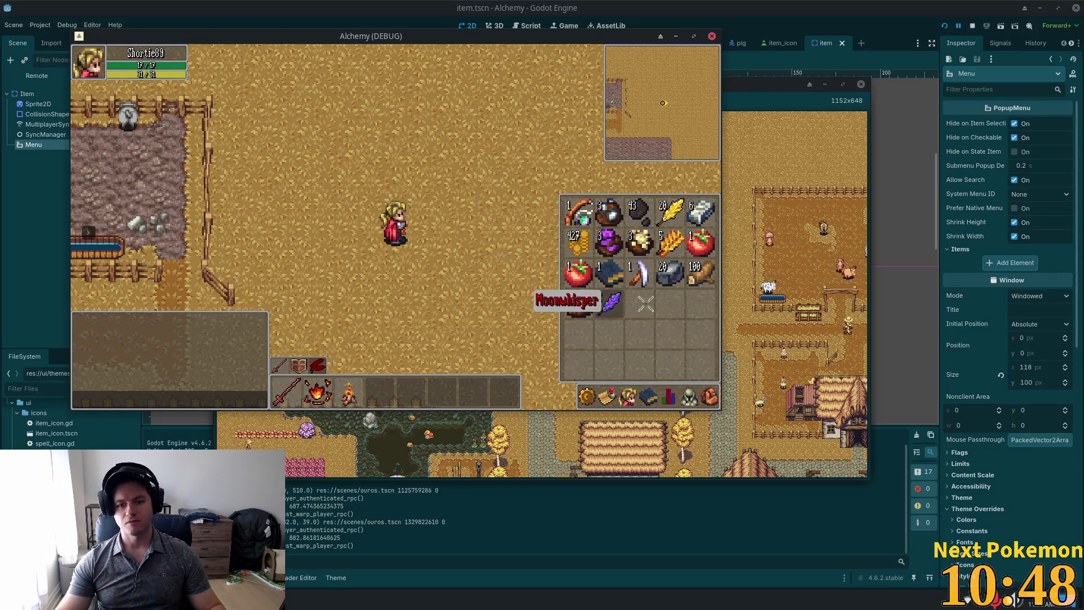
{"action": "key", "text": "Escape"}
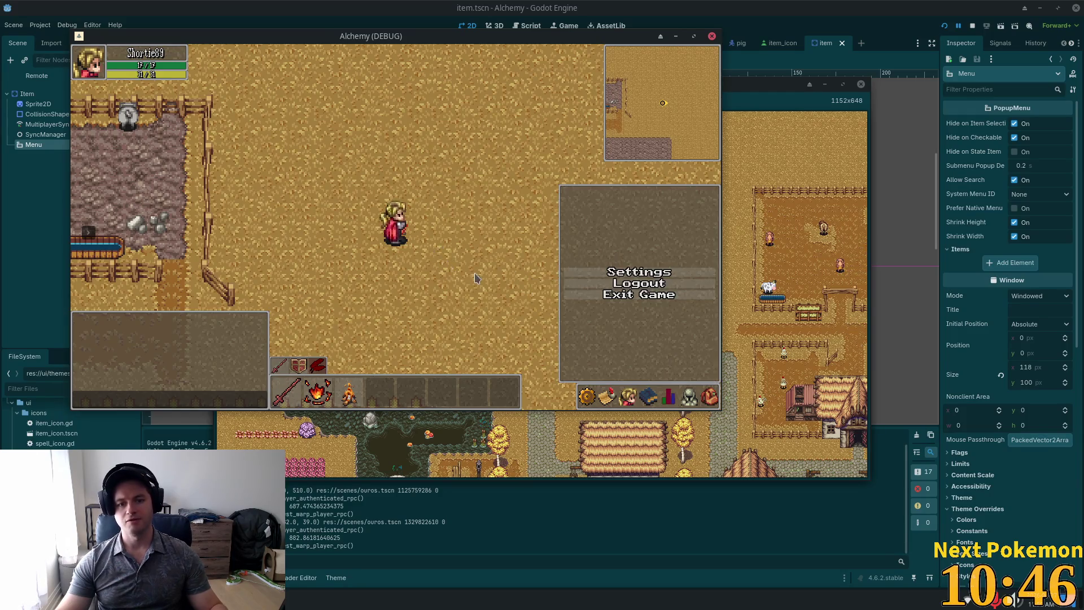
{"action": "left_click", "coordinate": [701, 403]}
{"action": "key", "text": "i"}
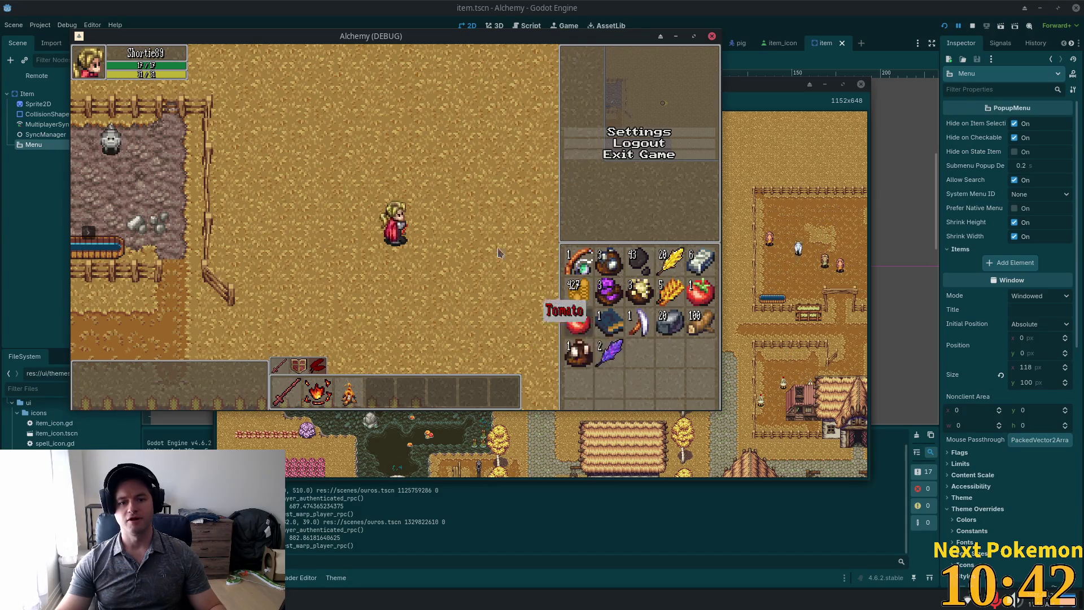
{"action": "key", "text": "i"}
{"action": "key", "text": "Right"}
{"action": "key", "text": "Escape"}
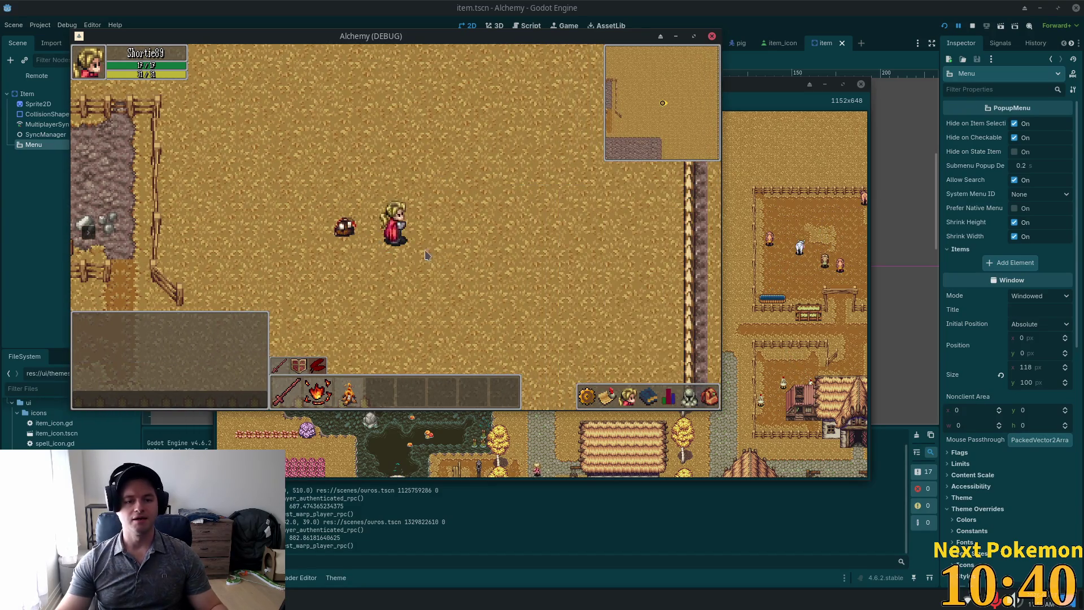
- Choose 'collect Raw Red Meat' from the ground item's context menu beside the player
{"action": "right_click", "coordinate": [348, 227]}
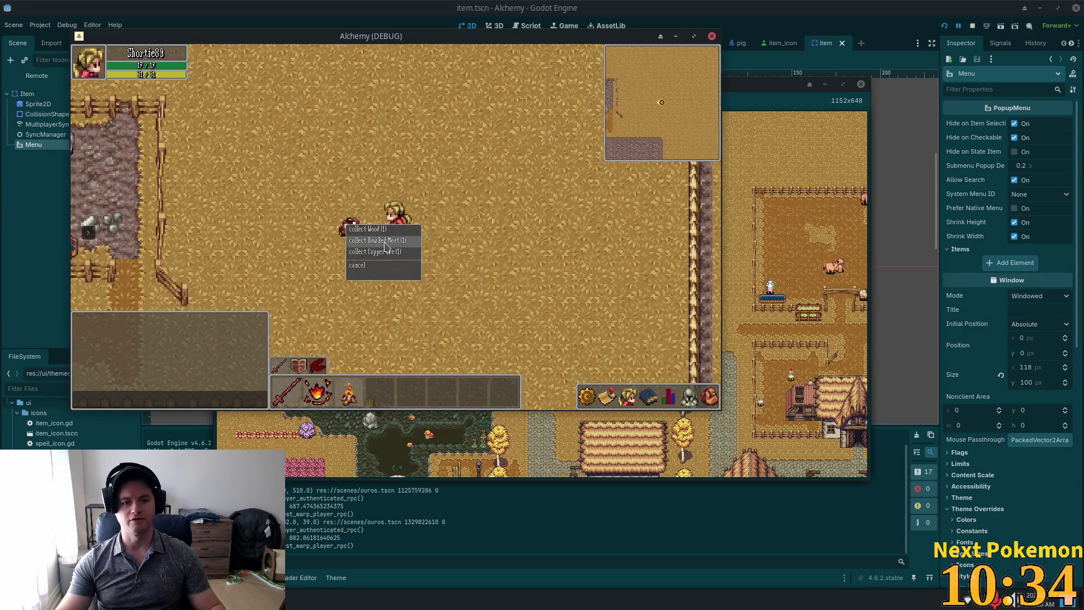
{"action": "left_click", "coordinate": [385, 242]}
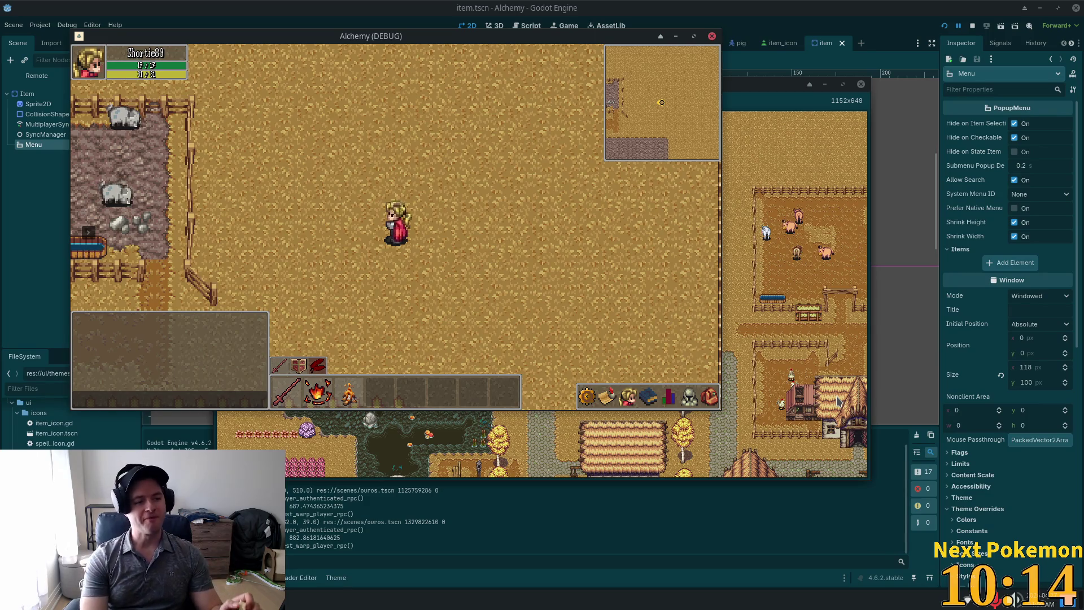
- Walk west past the animal pen and farm to the crossroads, then north-east through town
{"action": "key", "text": "a"}
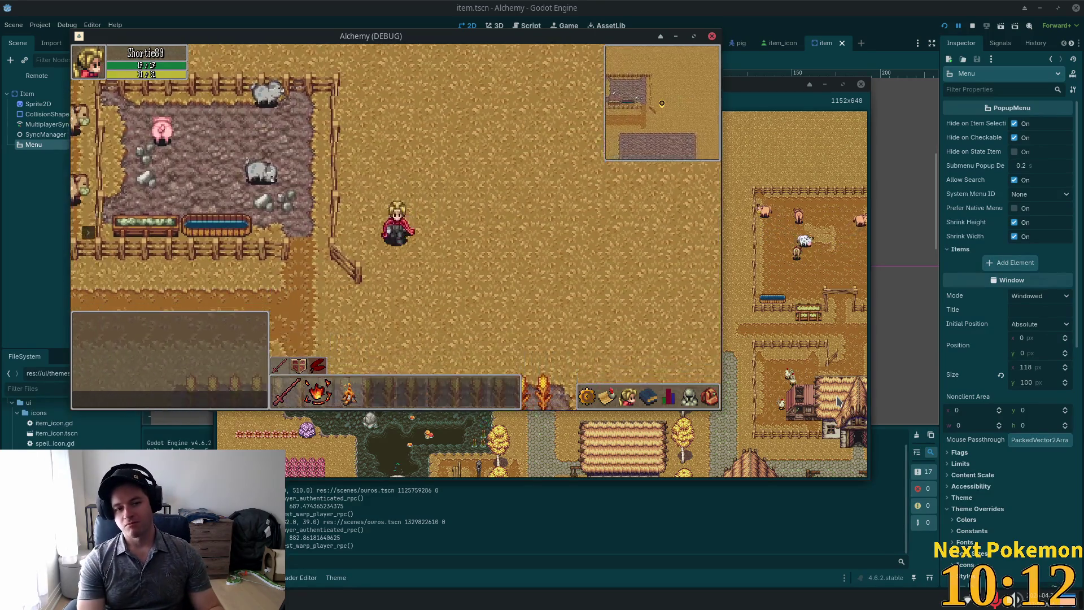
{"action": "key", "text": "s"}
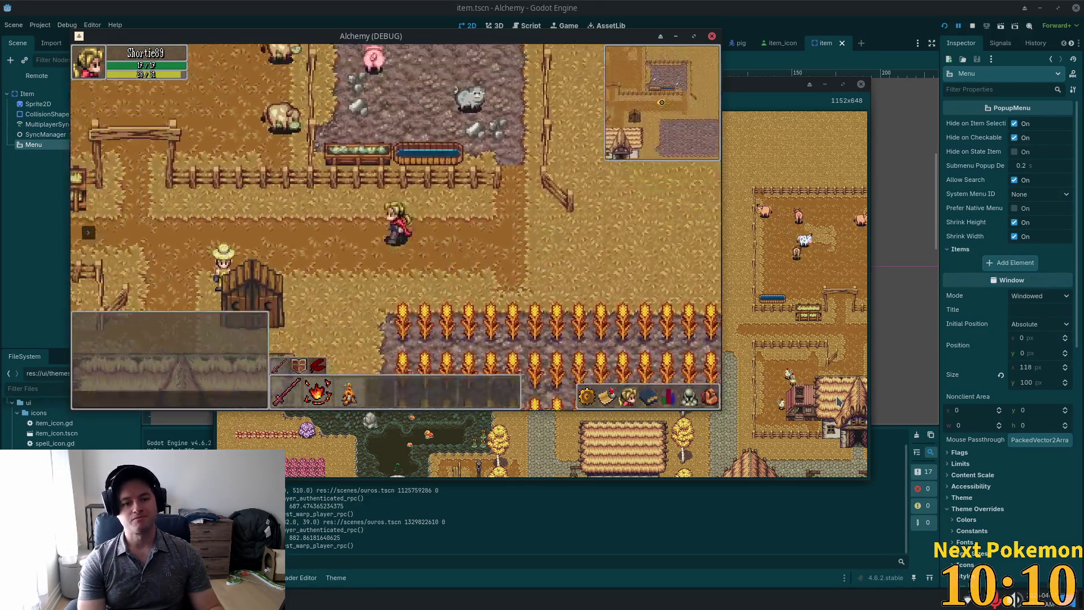
{"action": "key", "text": "a"}
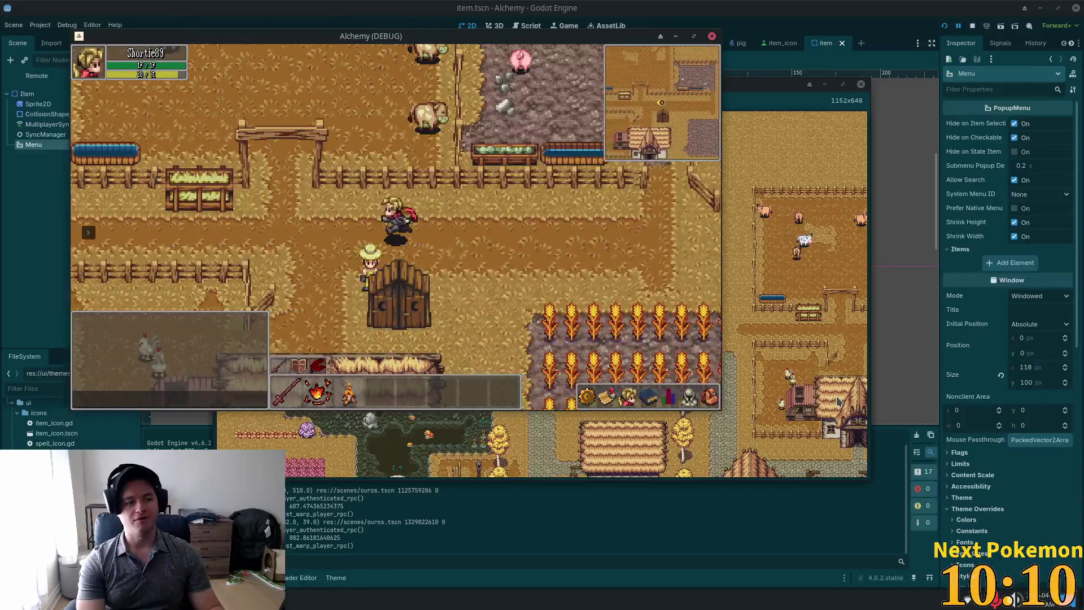
{"action": "key", "text": "a"}
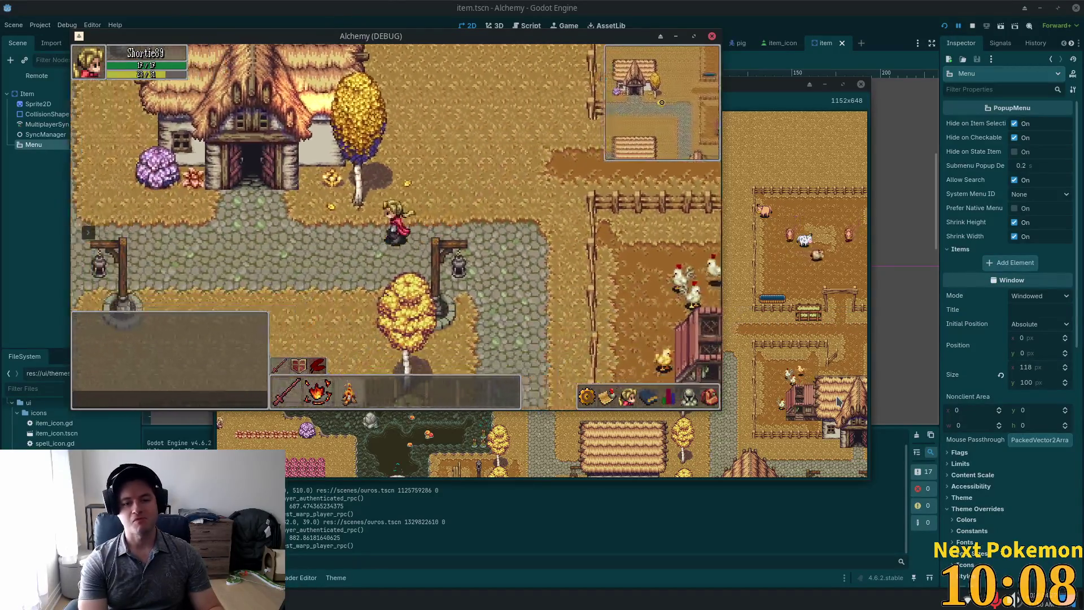
{"action": "key", "text": "a"}
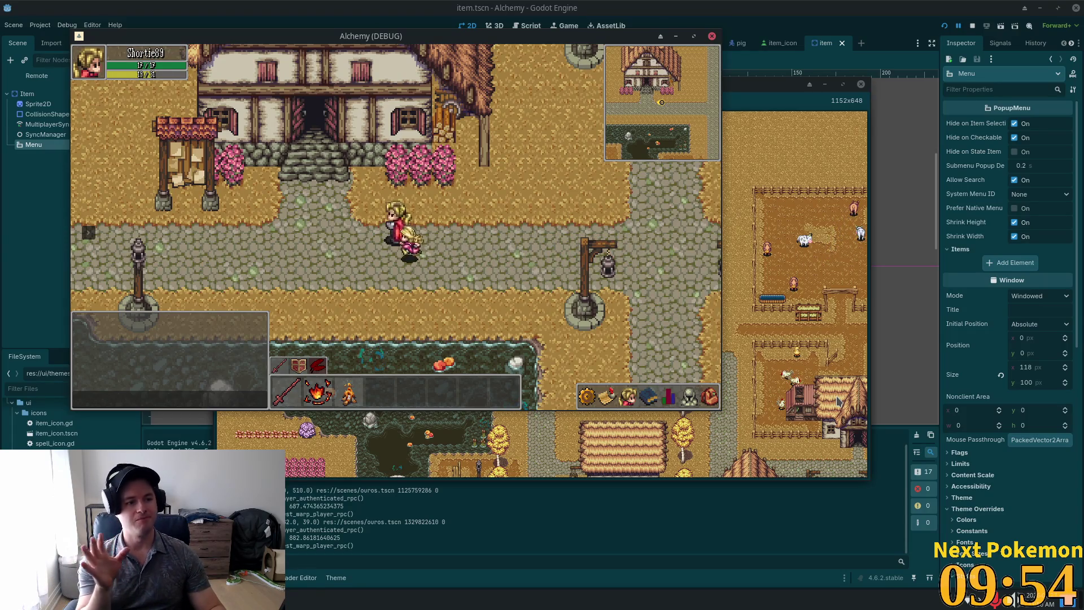
{"action": "key", "text": "d"}
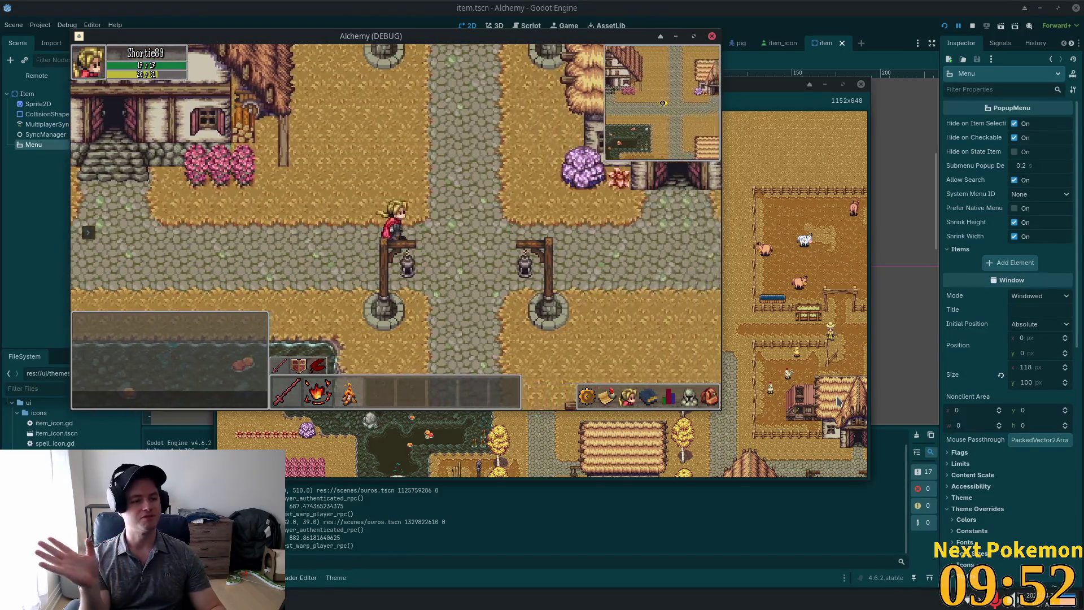
{"action": "key", "text": "w"}
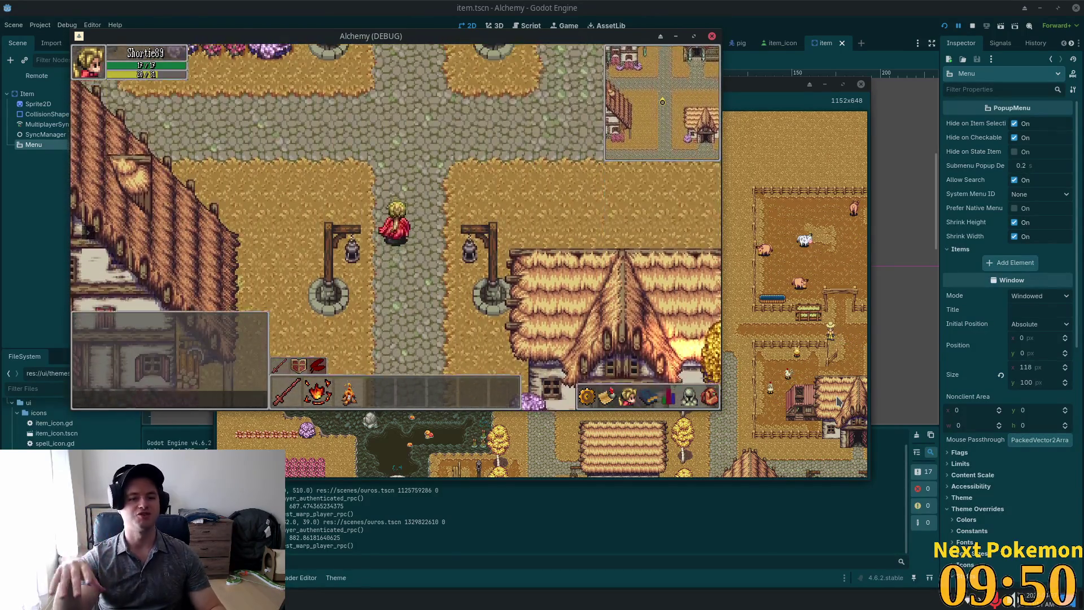
{"action": "key", "text": "w"}
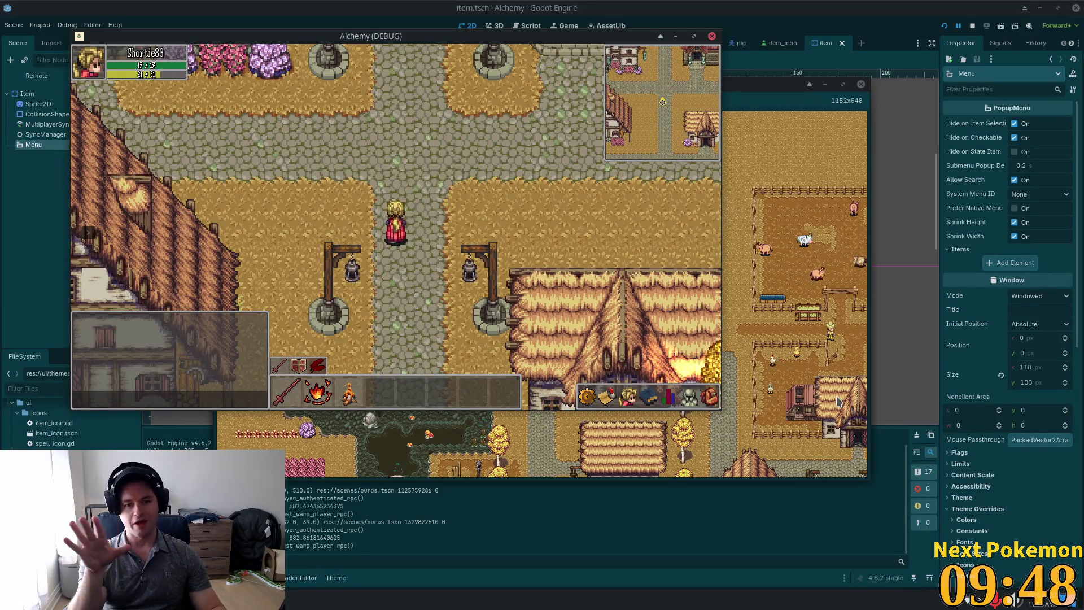
{"action": "key", "text": "d"}
{"action": "key", "text": "w"}
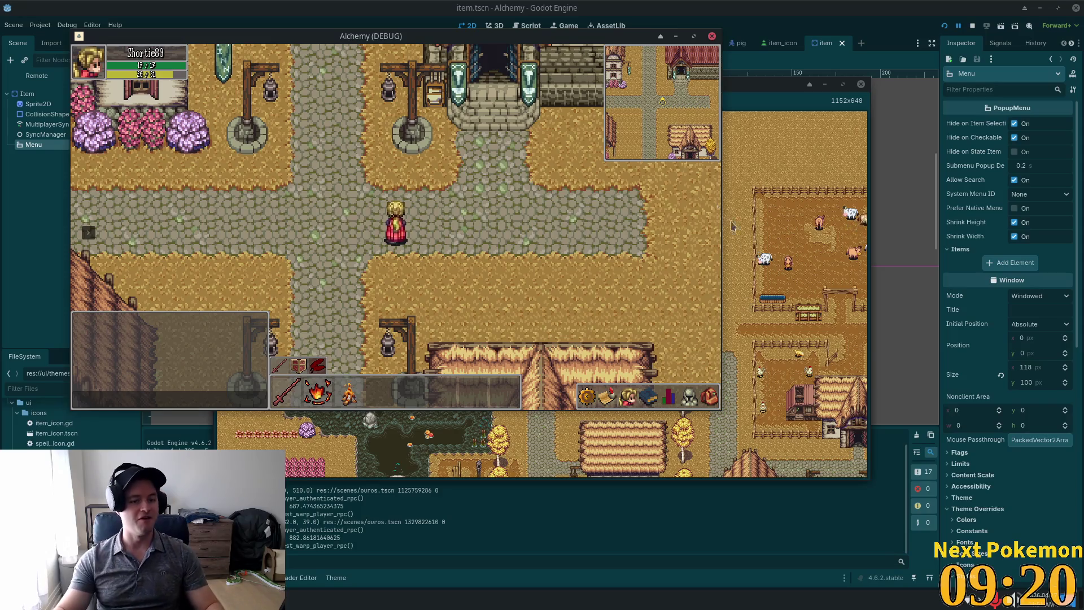
- Walk west along the road to the bridge, then turn back east toward the village
{"action": "key", "text": "Left"}
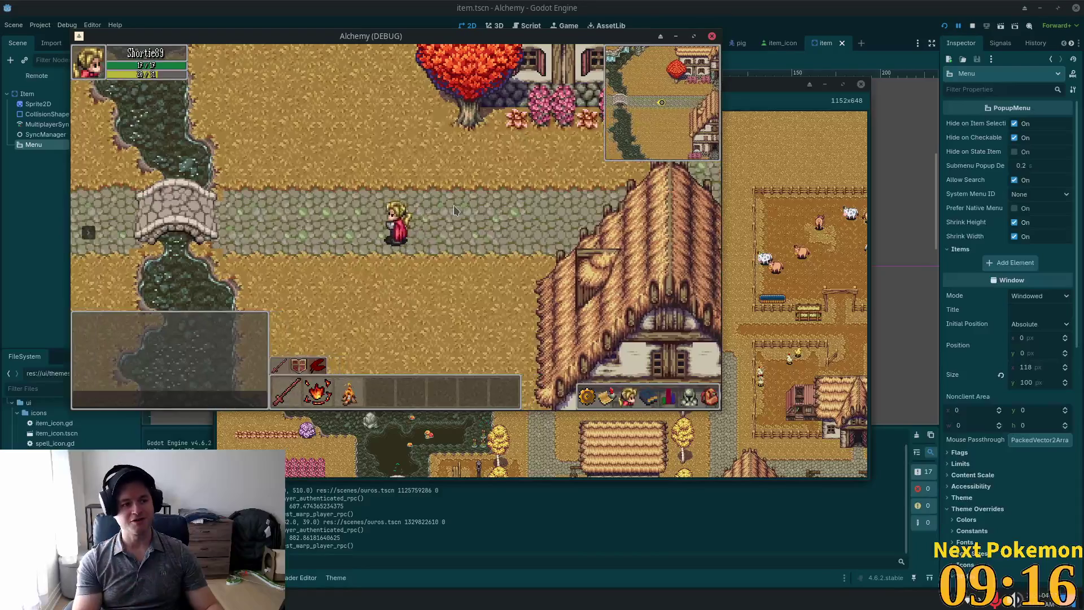
{"action": "key", "text": "Left"}
{"action": "key", "text": "Left"}
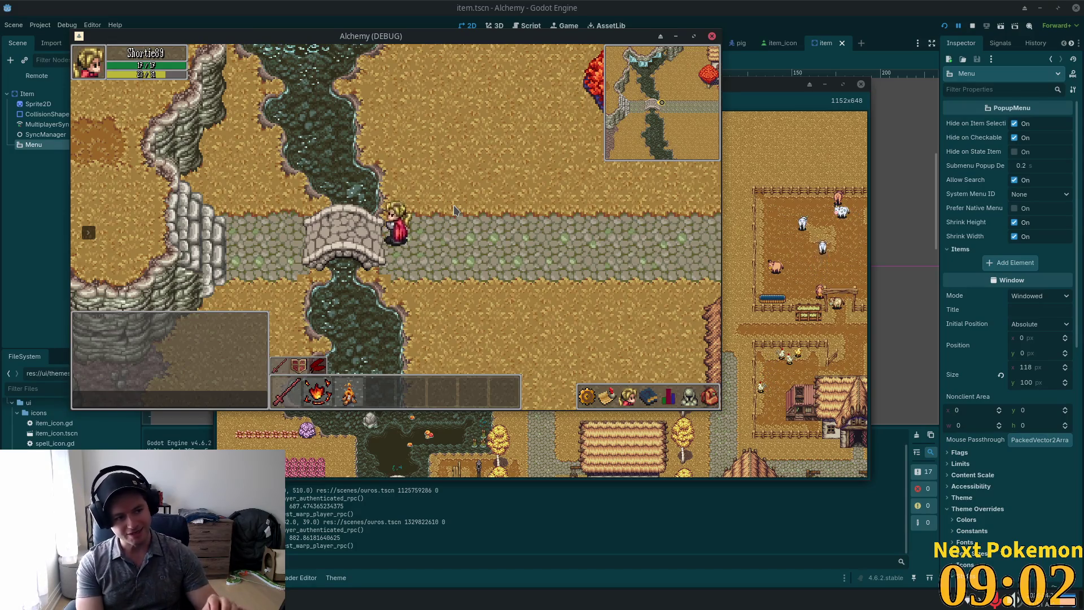
{"action": "key", "text": "Right"}
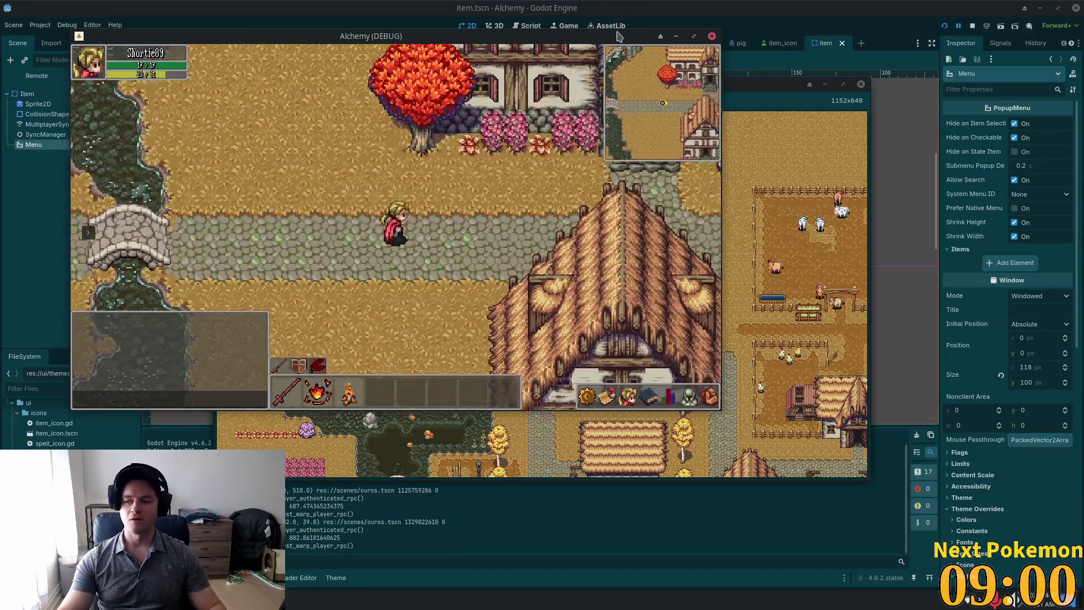
- Walk east past the inn and cow pen, then south past the stone pen to the wheat field
{"action": "key", "text": "Right"}
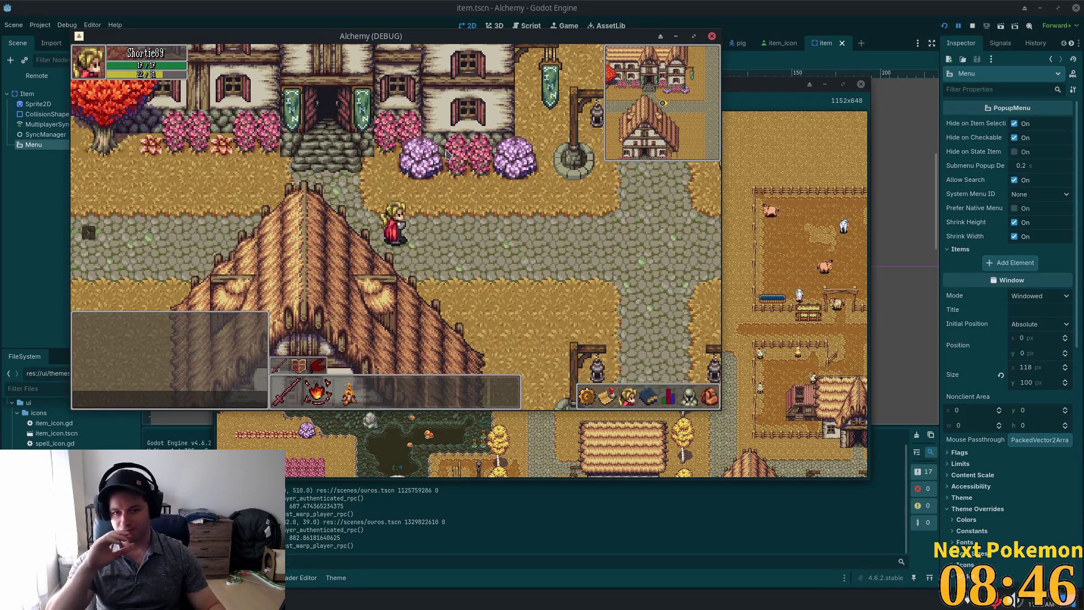
{"action": "key", "text": "Right"}
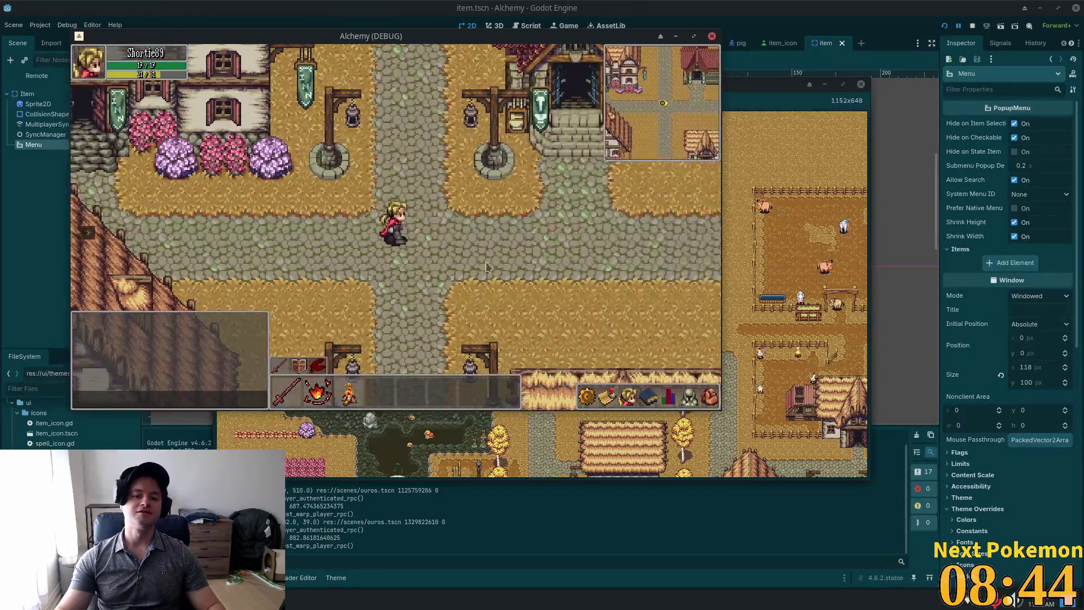
{"action": "key", "text": "Down"}
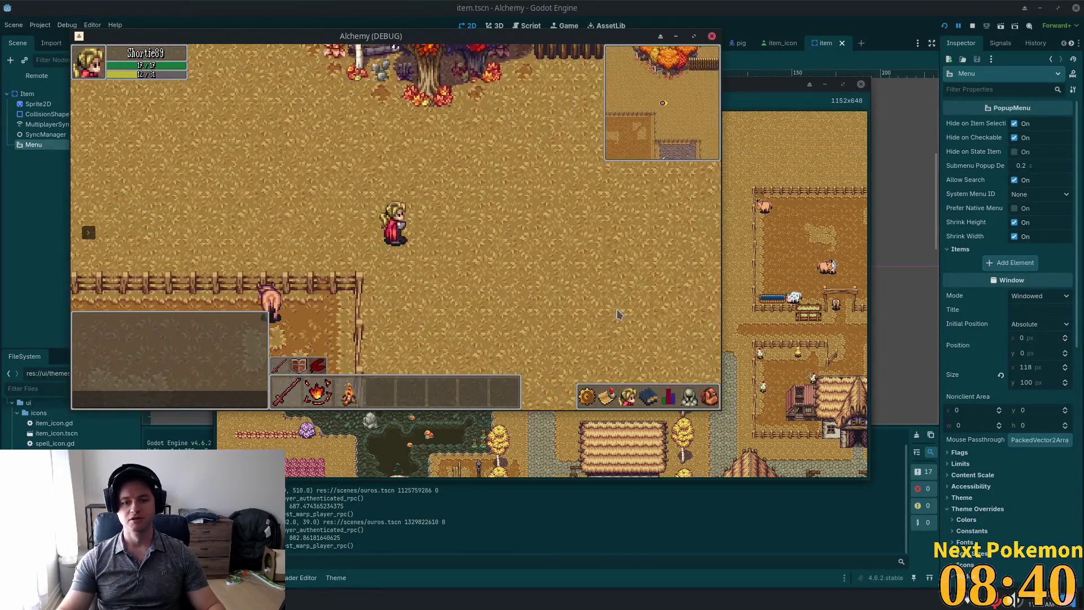
{"action": "key", "text": "Down"}
{"action": "key", "text": "Down"}
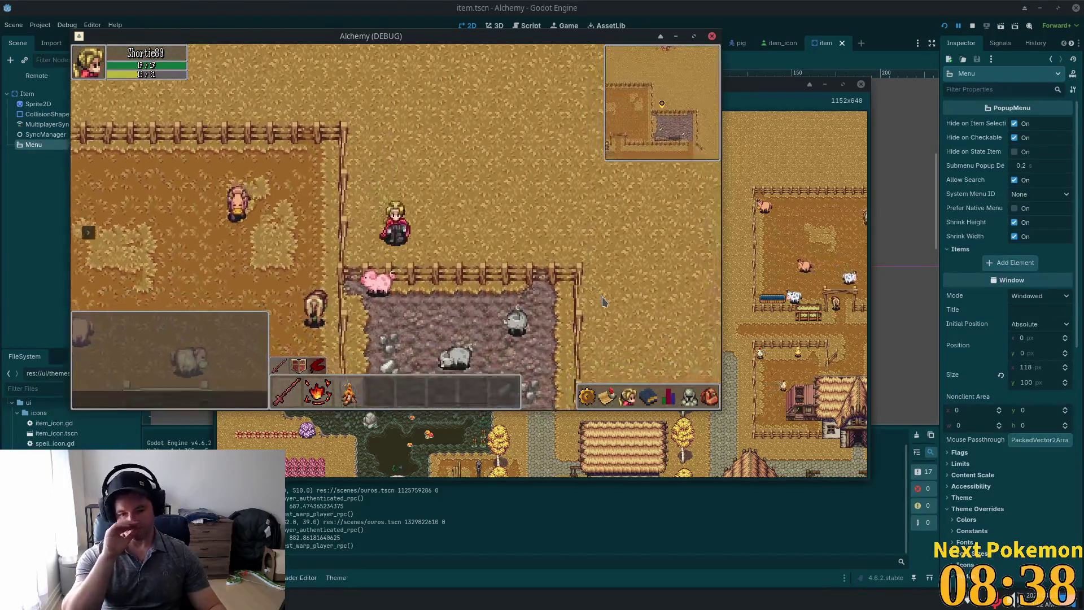
{"action": "key", "text": "Right"}
{"action": "key", "text": "Down"}
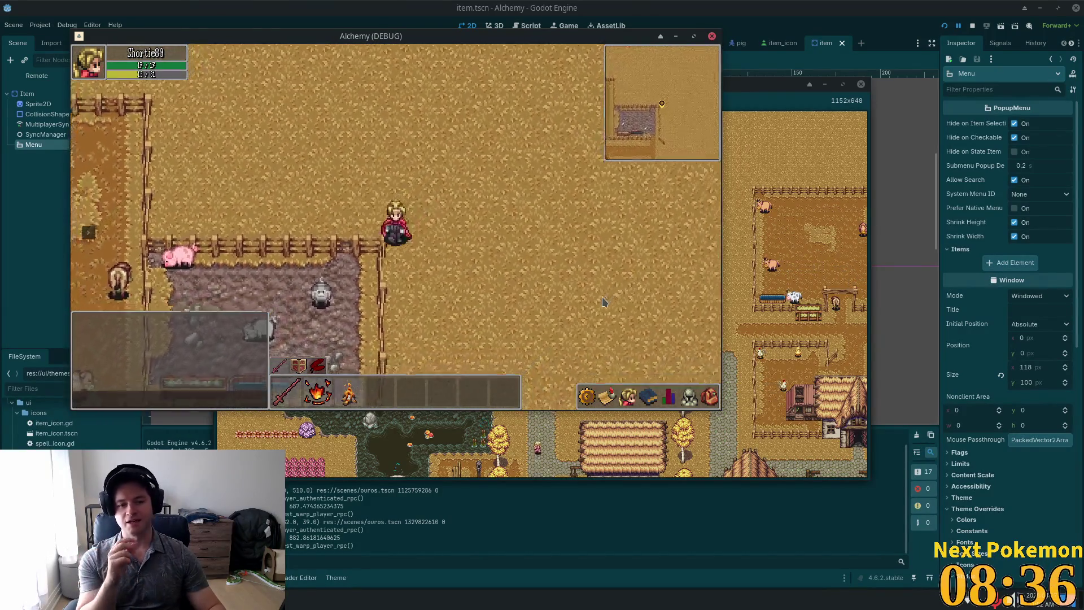
{"action": "key", "text": "Down"}
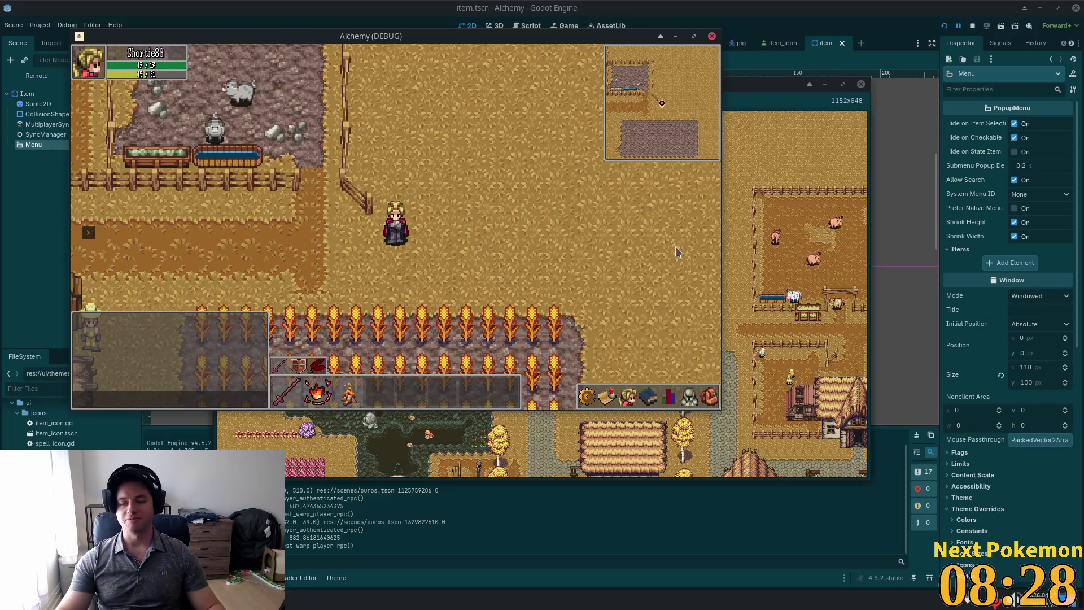
{"action": "key", "text": "Down"}
{"action": "key", "text": "Left"}
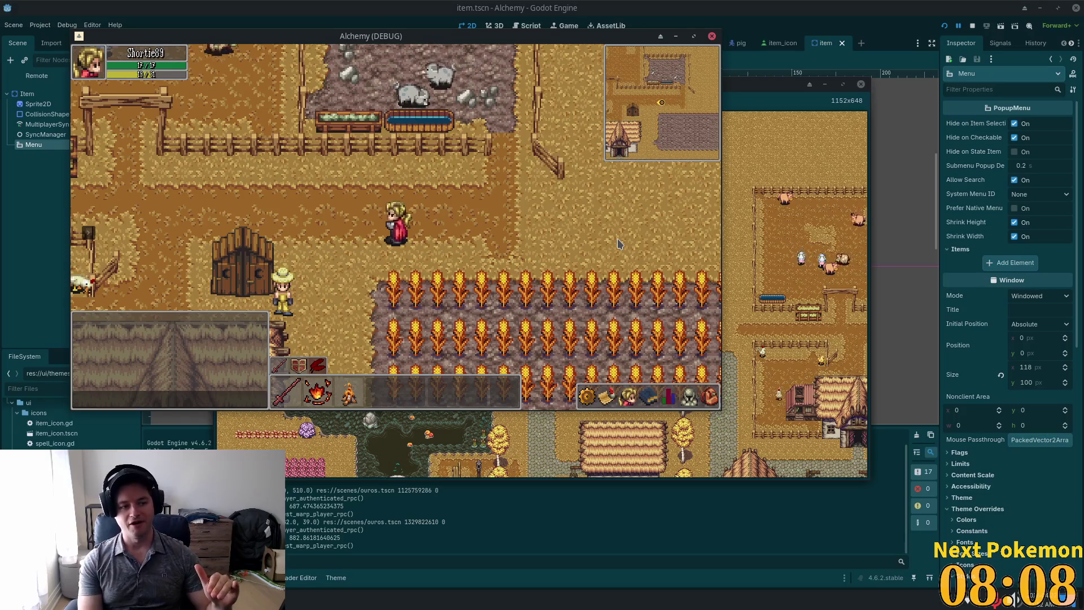
- Walk back and forth across the farm above the wheat field, ending near the fenced area
{"action": "key", "text": "d"}
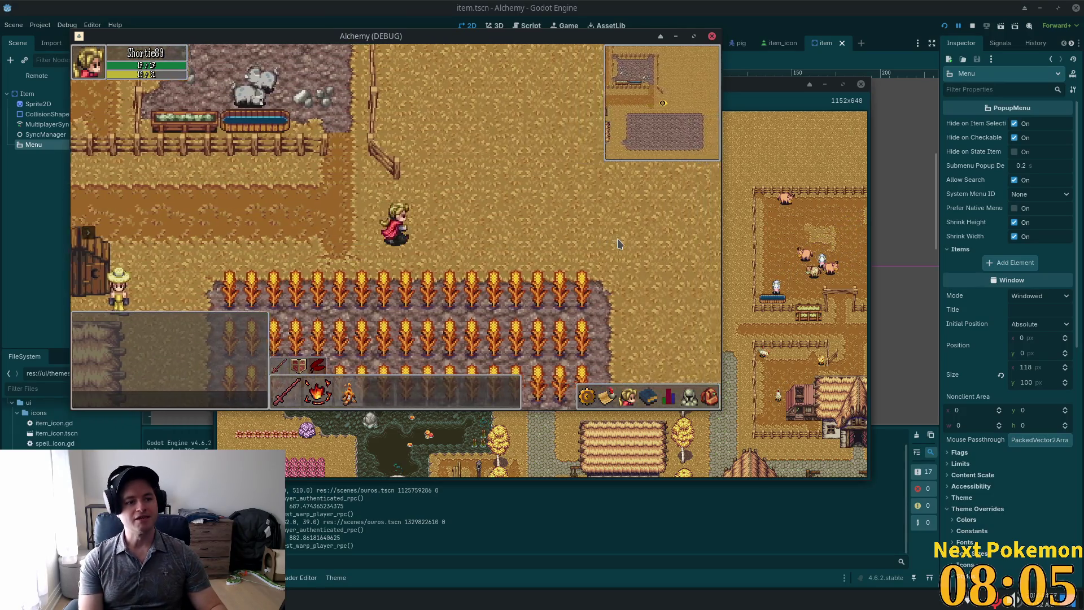
{"action": "key", "text": "d"}
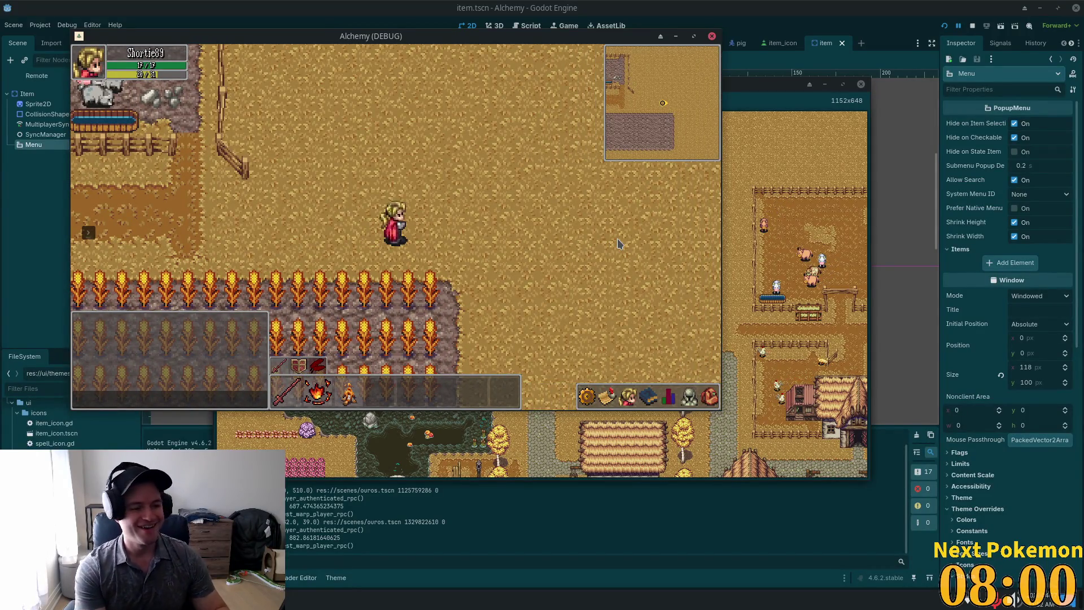
{"action": "key", "text": "Left"}
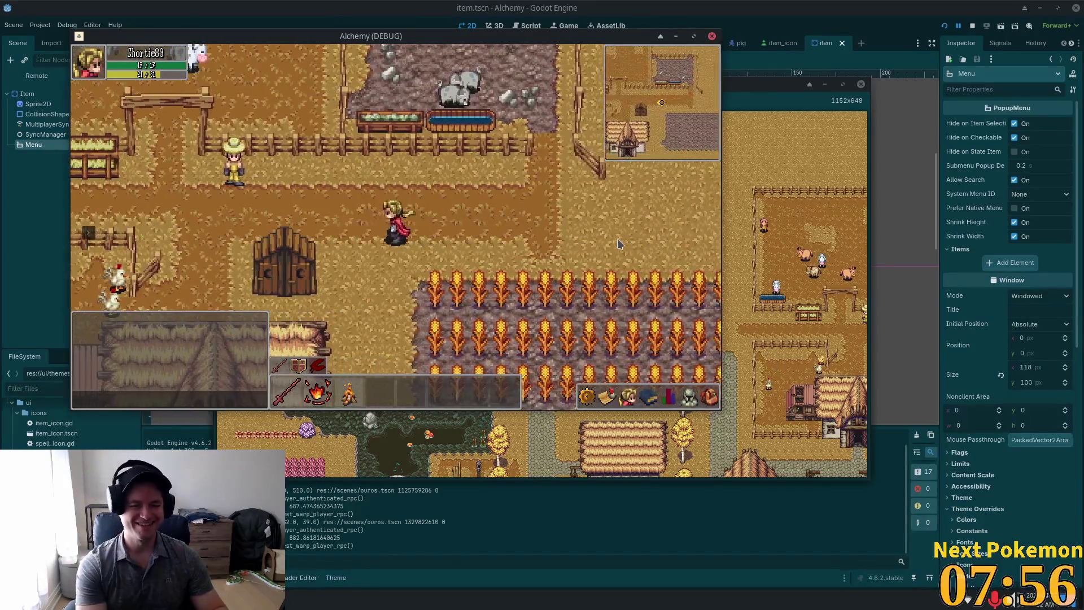
{"action": "key", "text": "Down"}
{"action": "key", "text": "Right"}
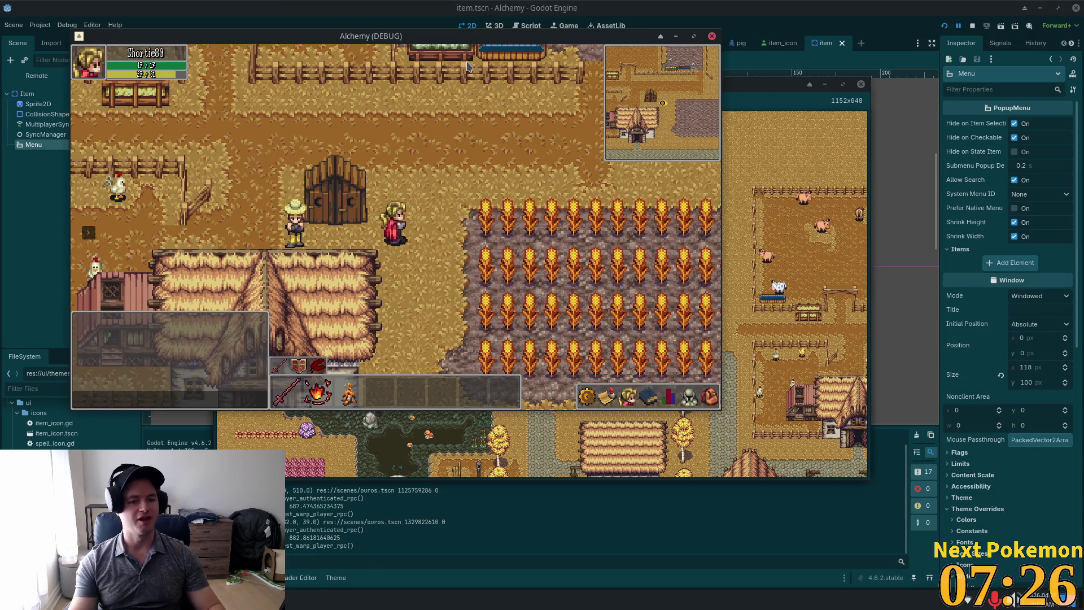
- Walk west into town, review the alchemy-todo list in Mousepad, then bring the Alchemy game back in front
{"action": "key", "text": "w"}
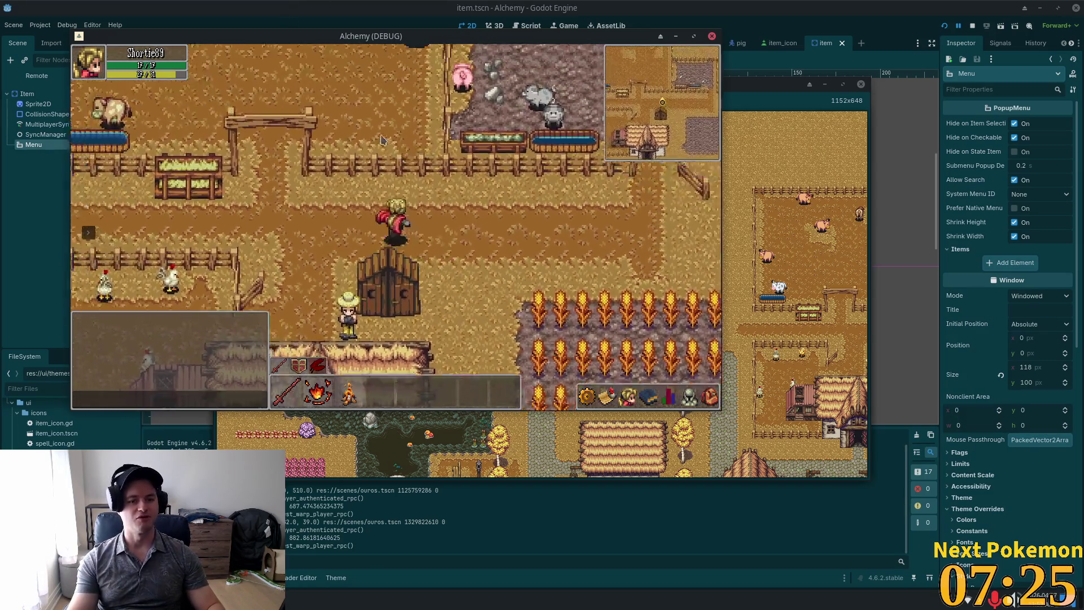
{"action": "key", "text": "s"}
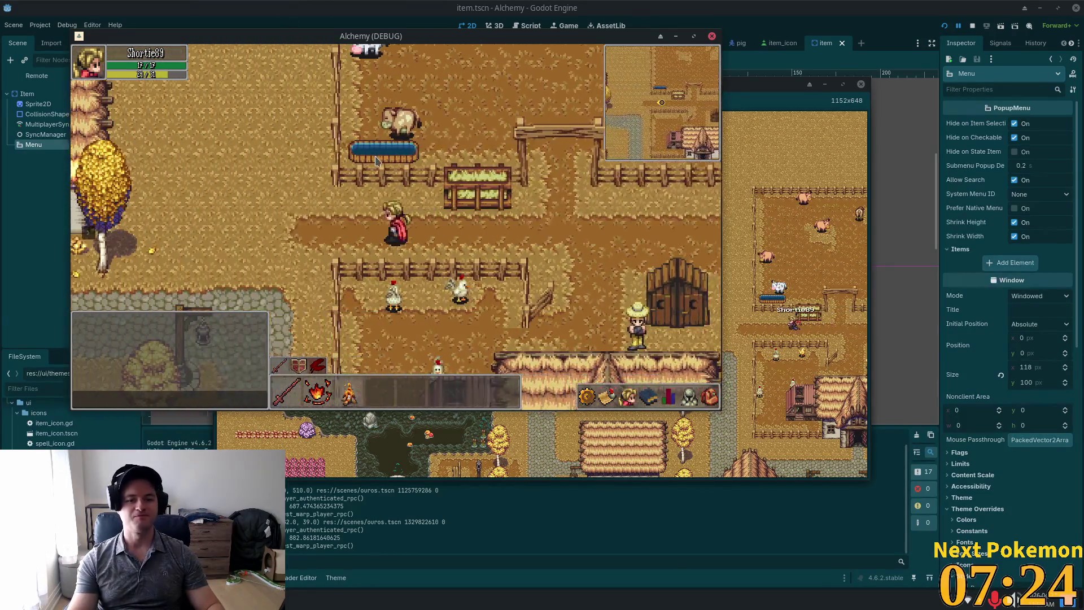
{"action": "key", "text": "a"}
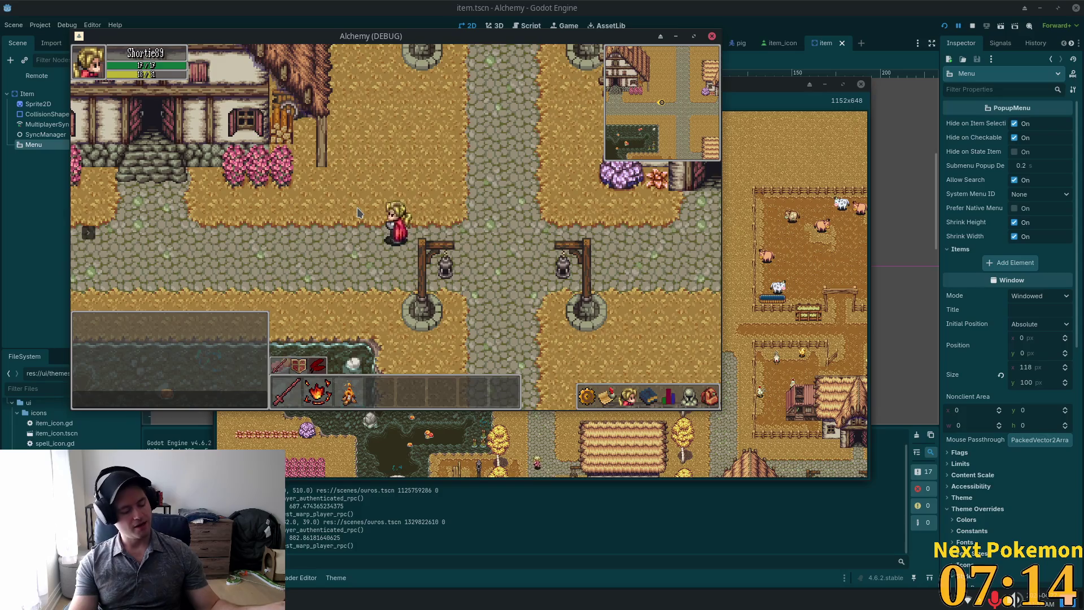
{"action": "key", "text": "Right"}
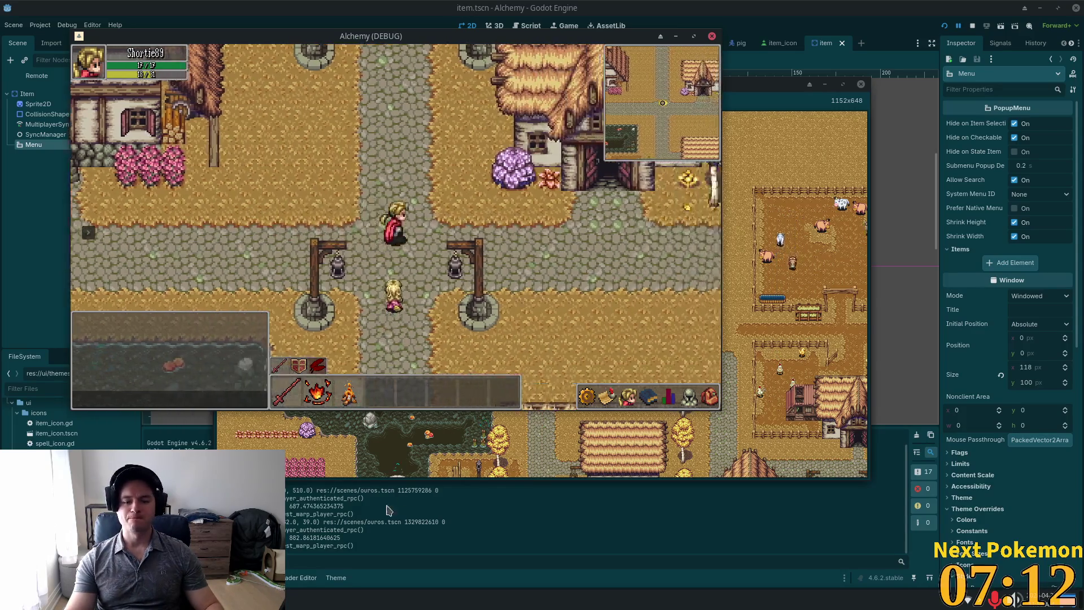
{"action": "key", "text": "alt+Tab"}
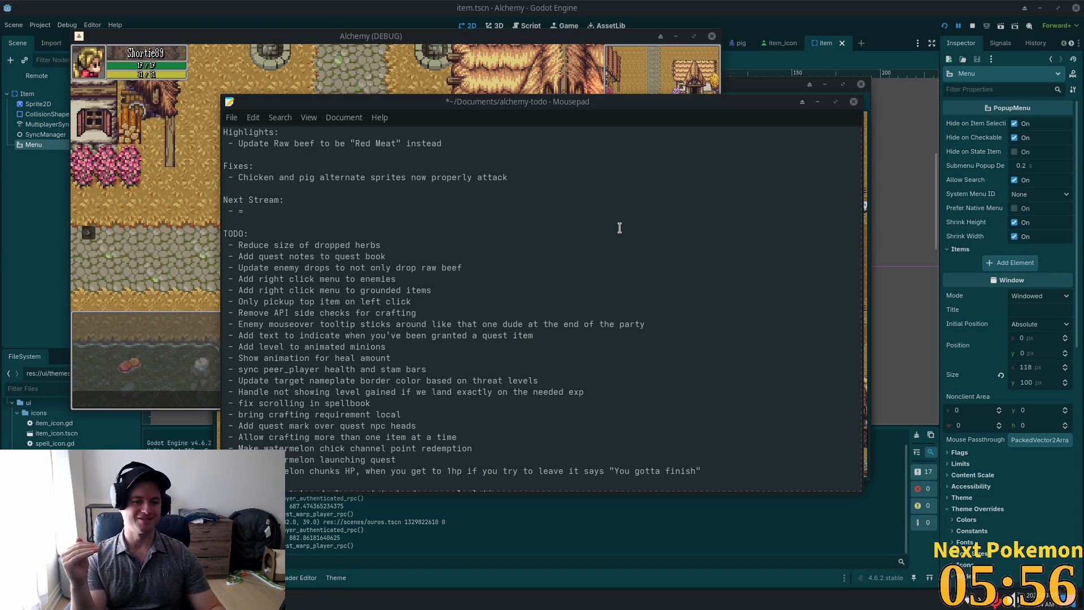
{"action": "left_click", "coordinate": [396, 51]}
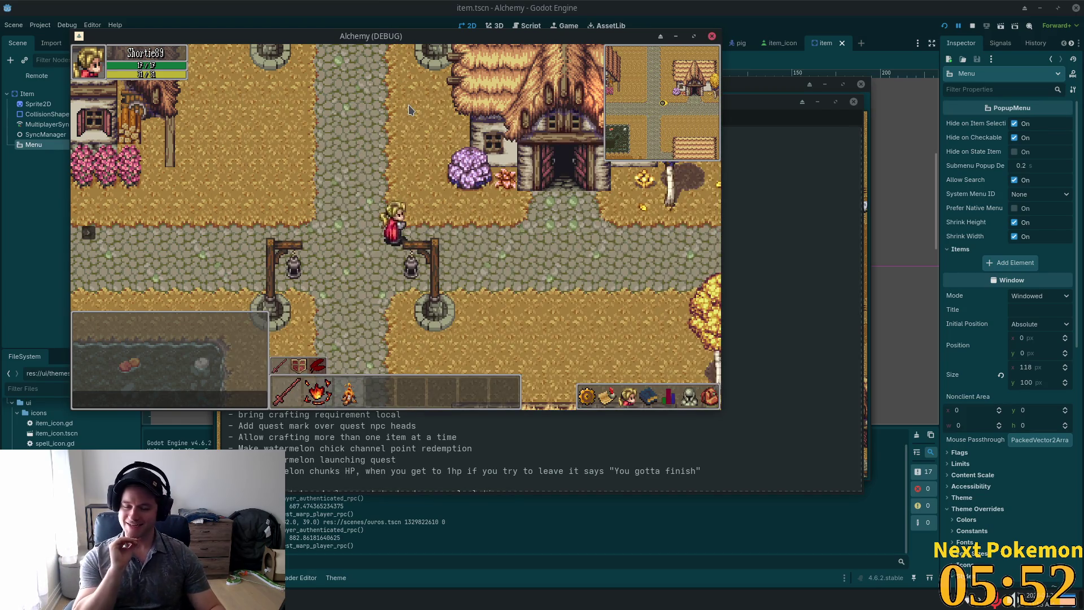
- Walk down and right toward the chicken pen, north to the cobbled crossroads, then left and back east
{"action": "key", "text": "Down"}
{"action": "key", "text": "Right"}
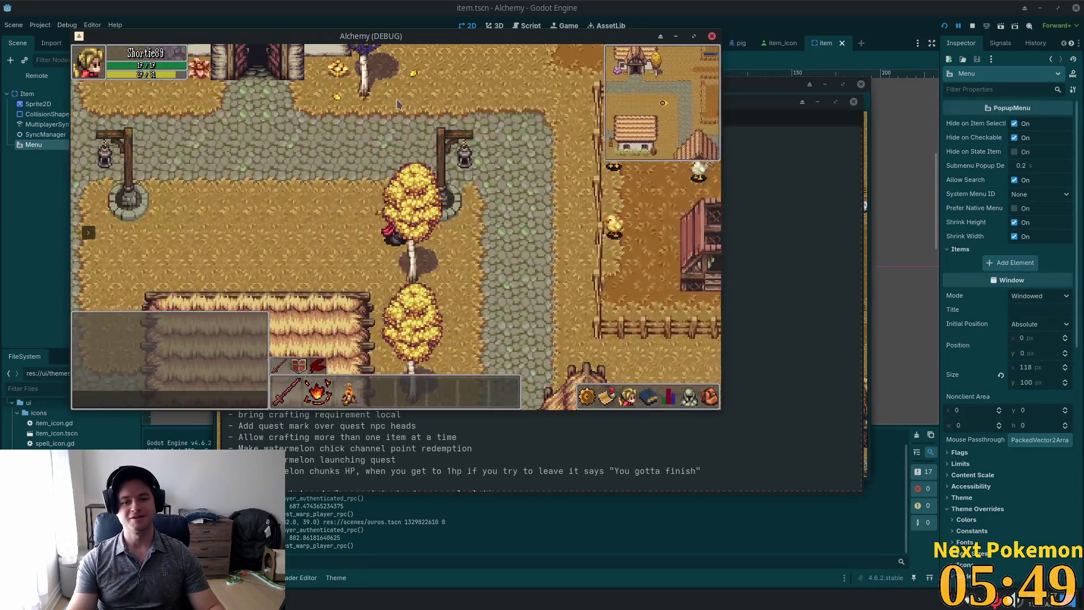
{"action": "key", "text": "Right"}
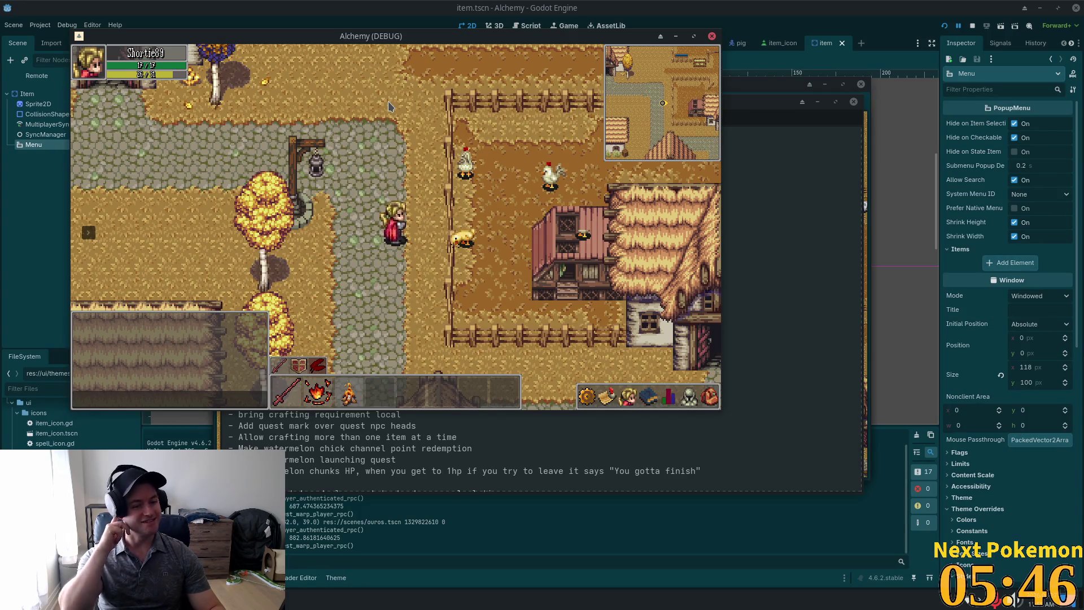
{"action": "key", "text": "Up"}
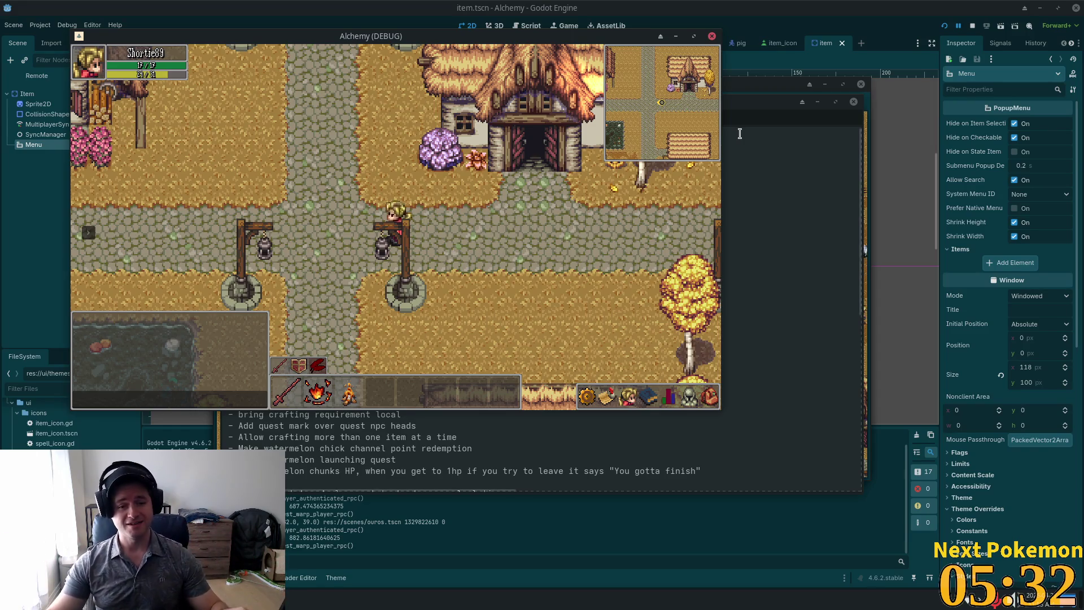
{"action": "key", "text": "Left"}
{"action": "key", "text": "Left"}
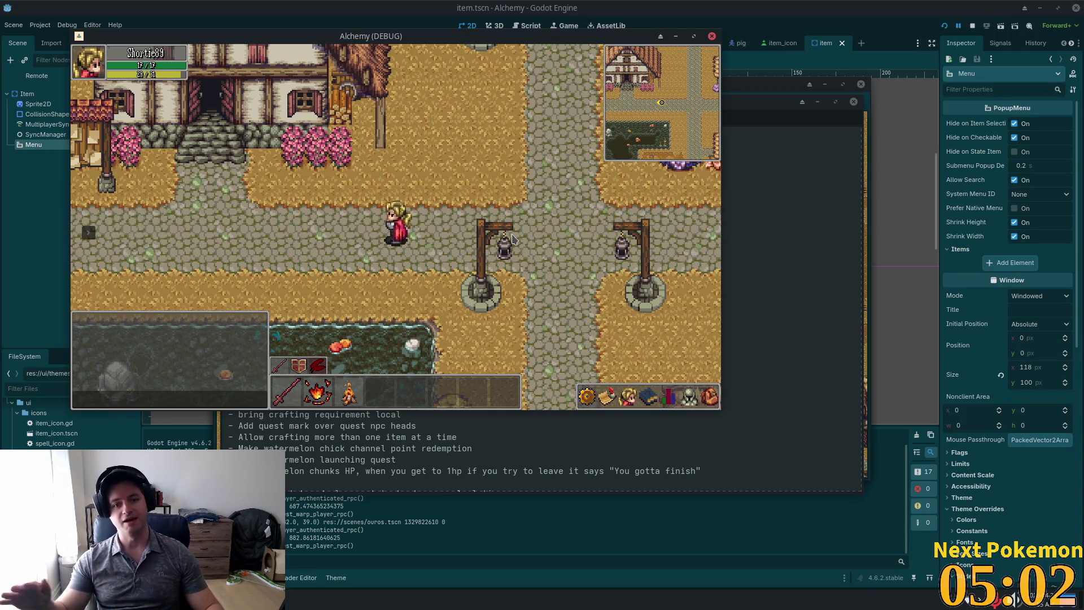
{"action": "key", "text": "Right"}
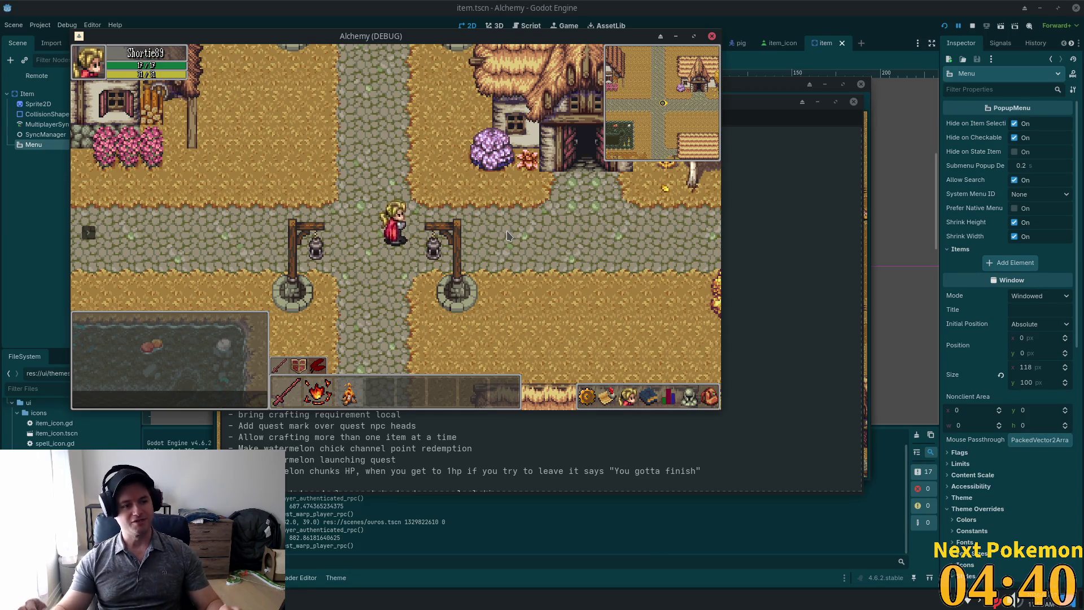
- Walk west onto the stone bridge and north along the river, then back across and down the village path
{"action": "key", "text": "Left"}
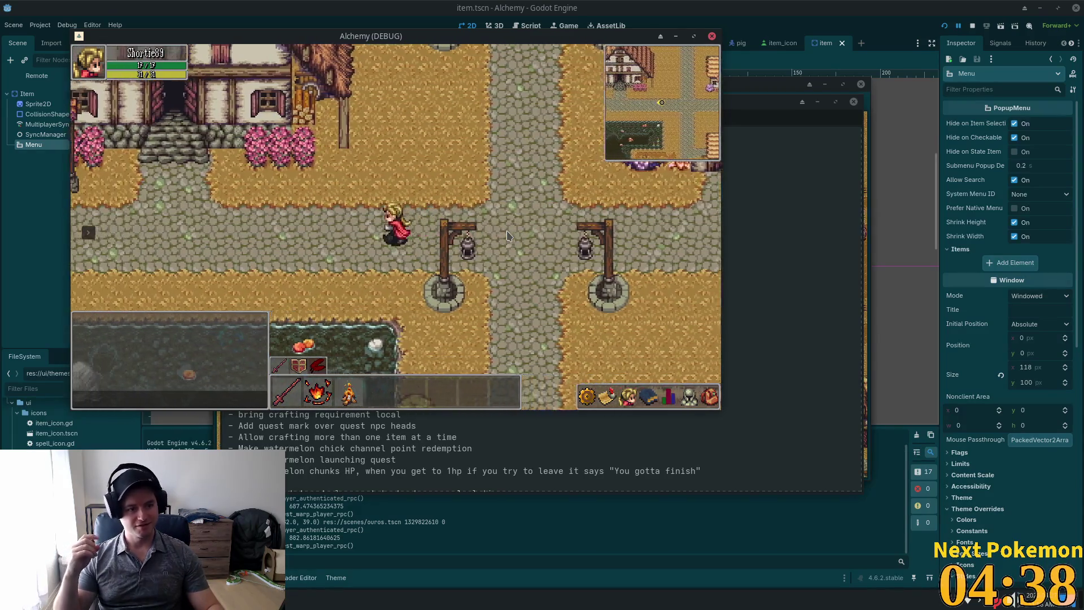
{"action": "key", "text": "Left"}
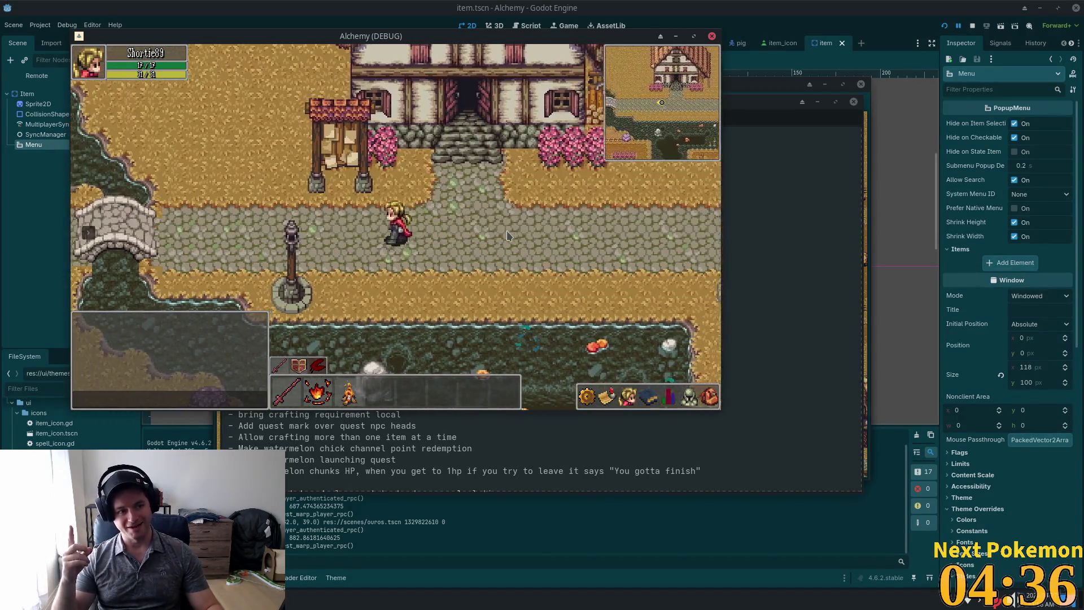
{"action": "key", "text": "Left"}
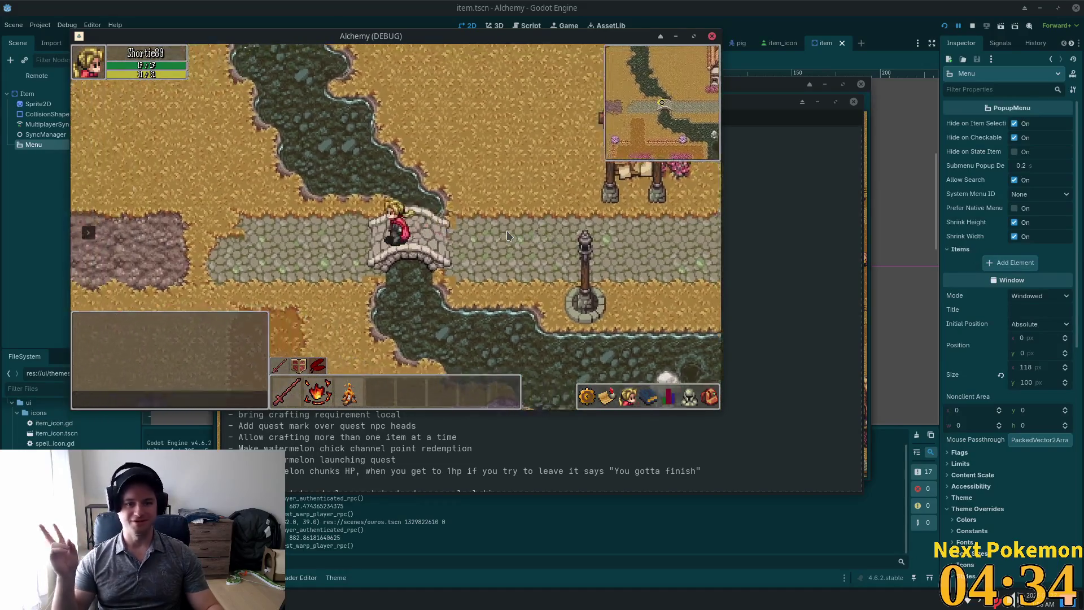
{"action": "key", "text": "Left"}
{"action": "key", "text": "Up"}
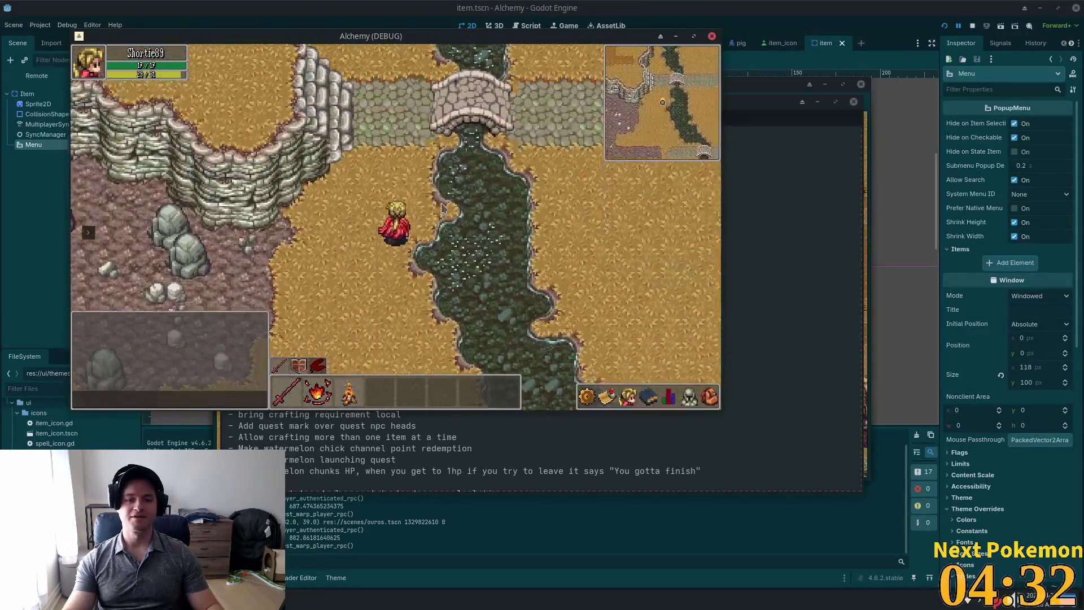
{"action": "key", "text": "Up"}
{"action": "key", "text": "Right"}
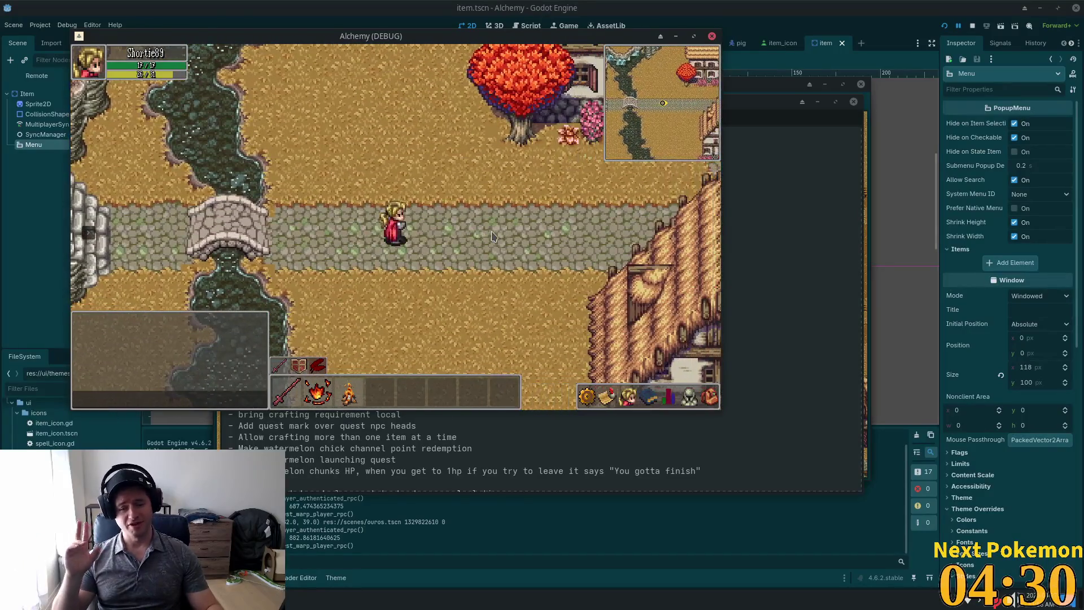
{"action": "key", "text": "Right"}
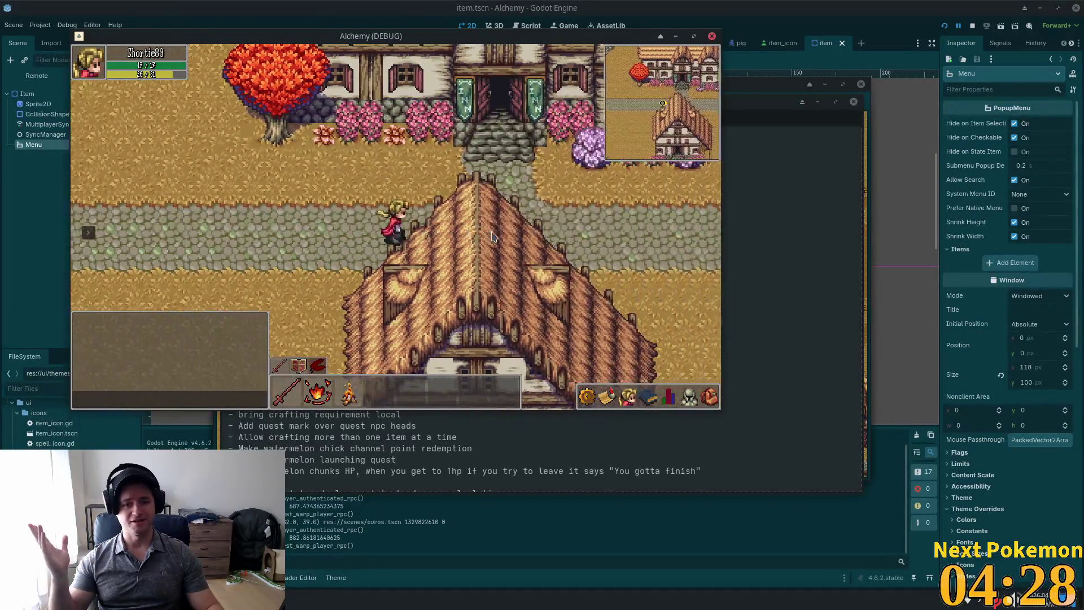
{"action": "key", "text": "Down"}
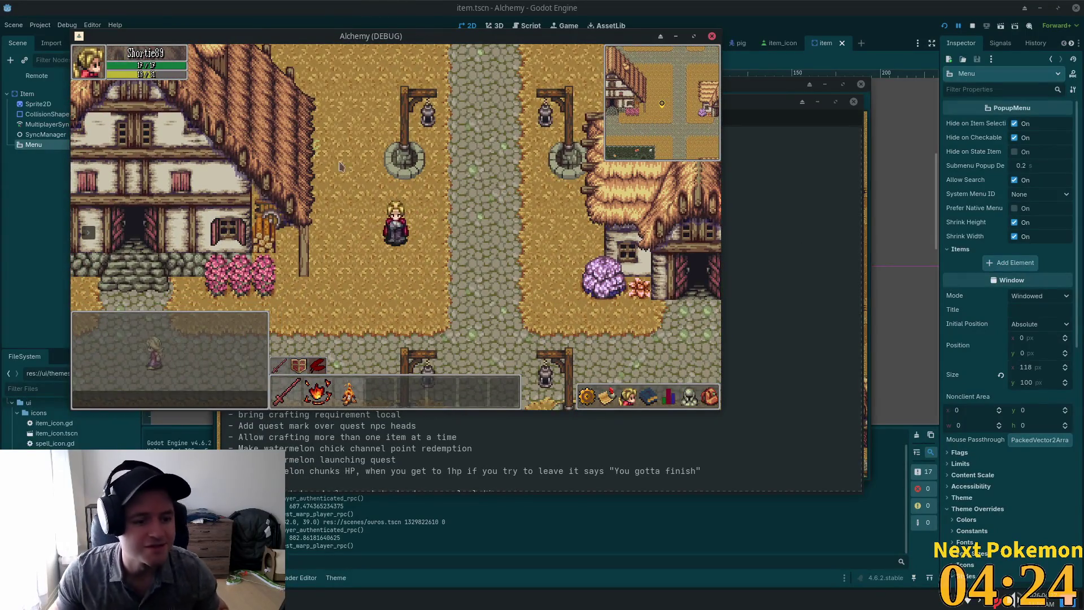
{"action": "key", "text": "Right"}
{"action": "key", "text": "Up"}
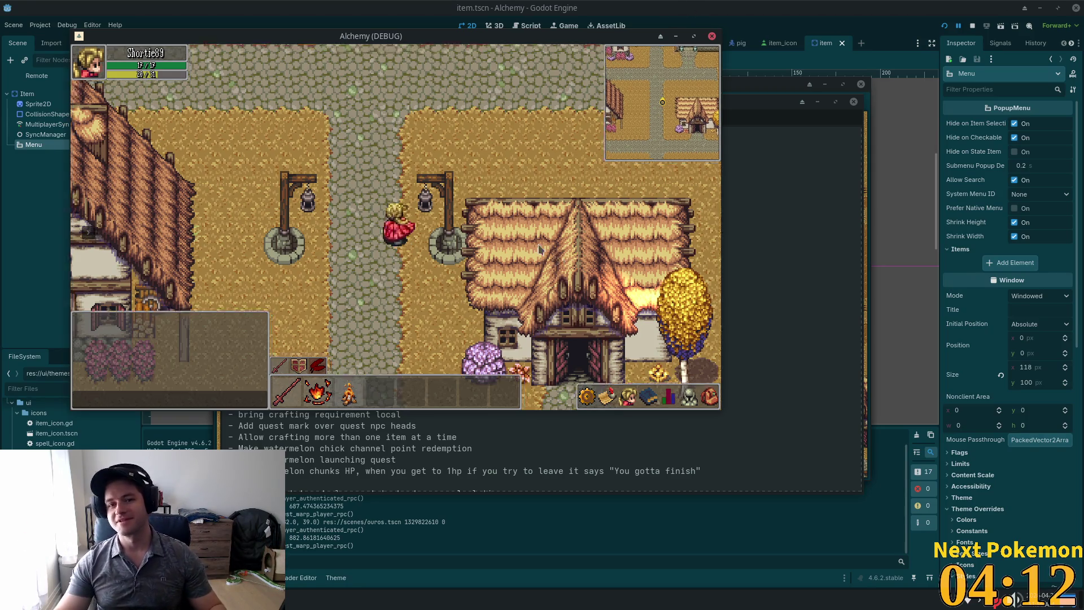
- Walk toward the inn, glance at the equipped tools panel, then walk east toward the thatched house
{"action": "key", "text": "w"}
{"action": "left_click", "coordinate": [688, 389]}
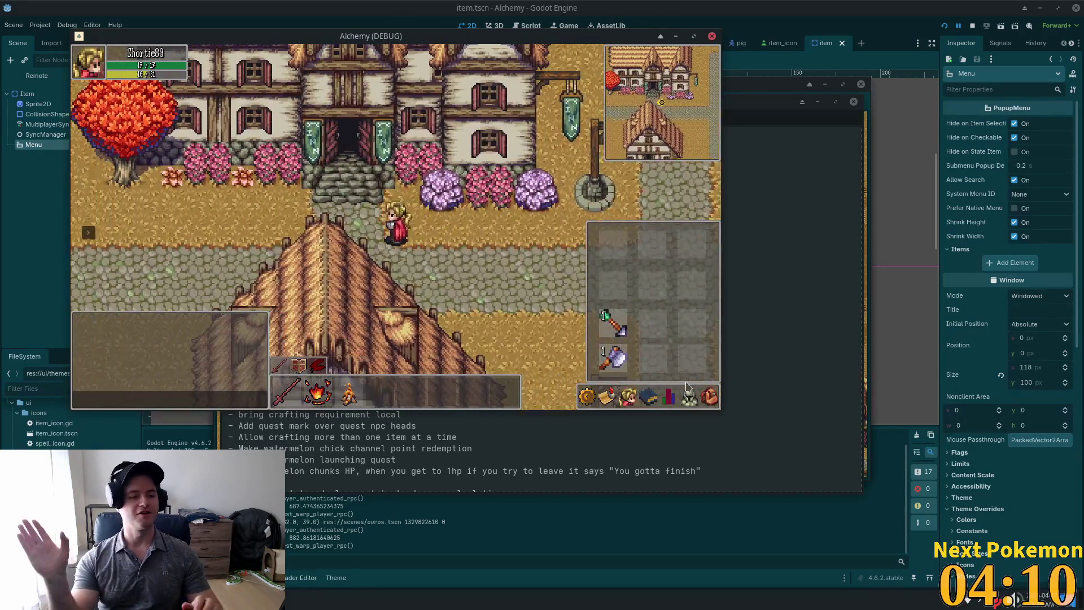
{"action": "key", "text": "d"}
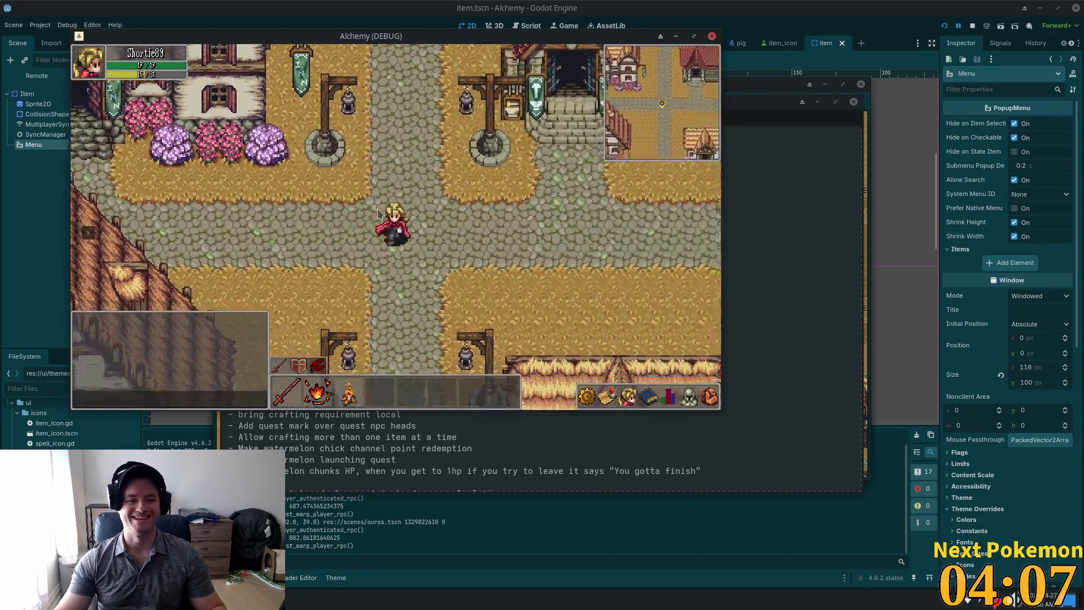
{"action": "key", "text": "s"}
{"action": "key", "text": "d"}
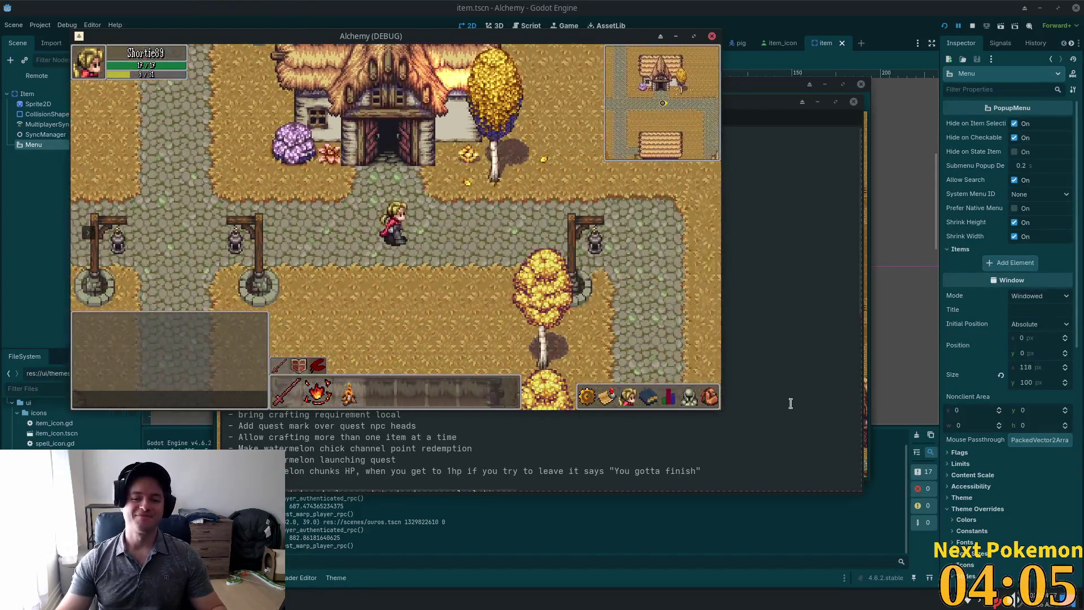
- Drop the Wood from the inventory onto the ground, then recheck and close the inventory
{"action": "key", "text": "i"}
{"action": "key", "text": "s"}
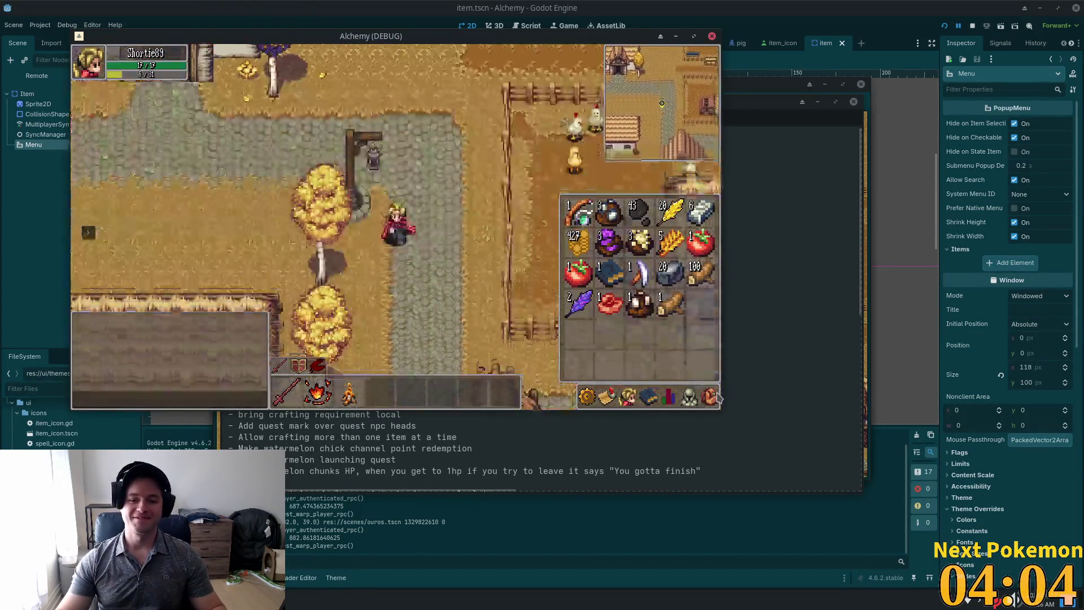
{"action": "right_click", "coordinate": [674, 311]}
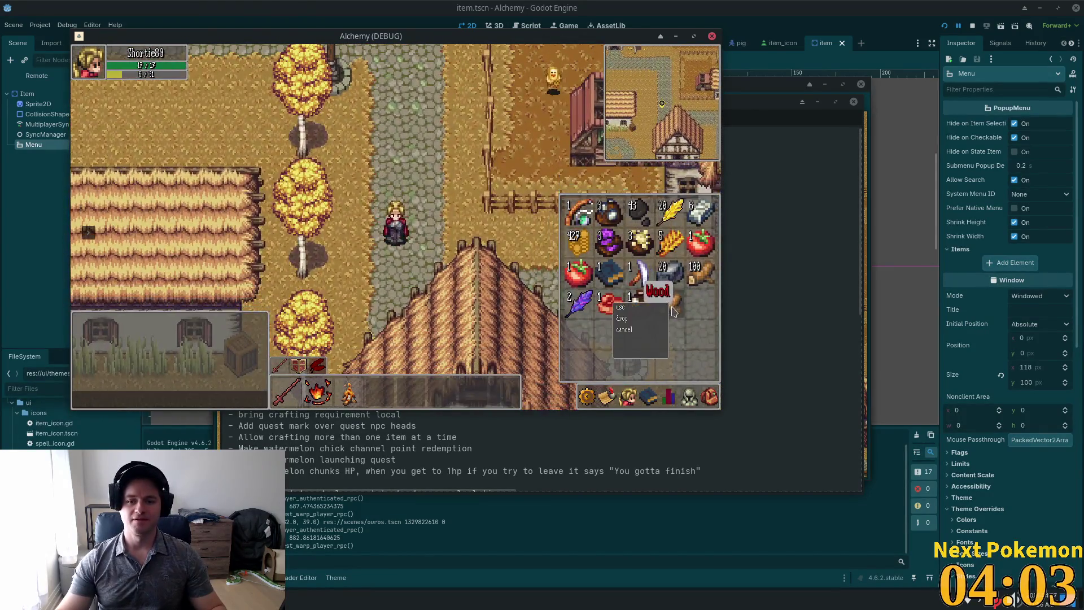
{"action": "left_click", "coordinate": [622, 318]}
{"action": "key", "text": "i"}
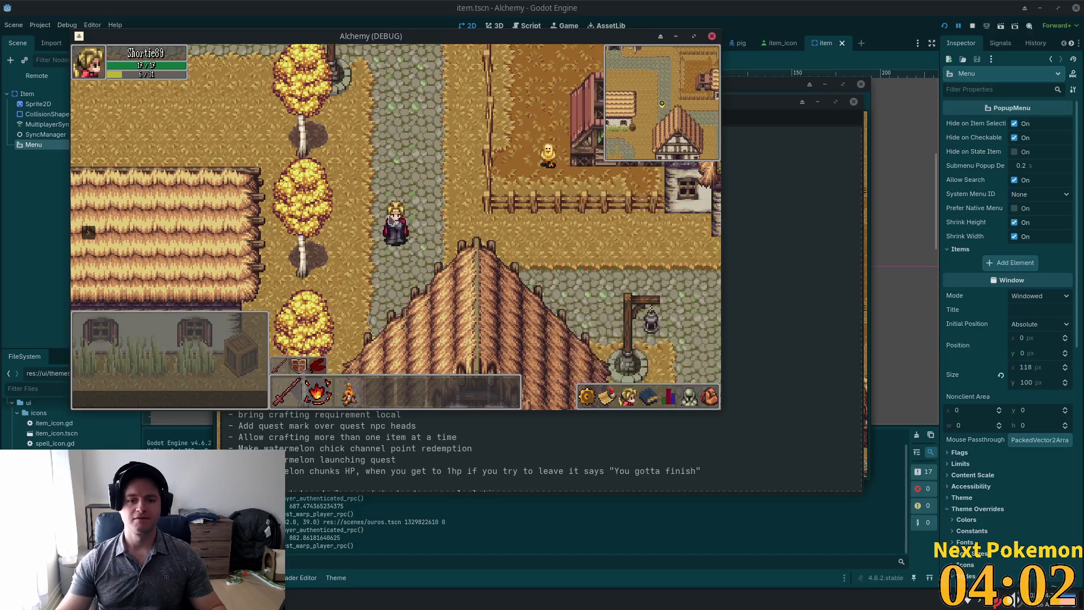
{"action": "key", "text": "w"}
{"action": "key", "text": "i"}
{"action": "key", "text": "s"}
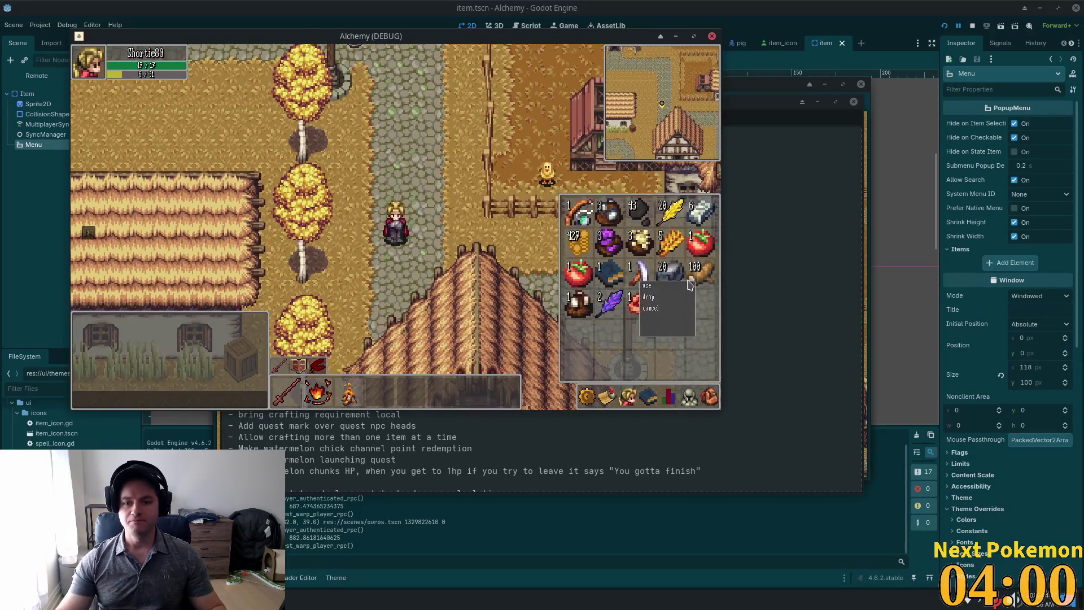
{"action": "key", "text": "i"}
- Walk east to the farm with the cows and chickens
{"action": "key", "text": "a"}
{"action": "key", "text": "a"}
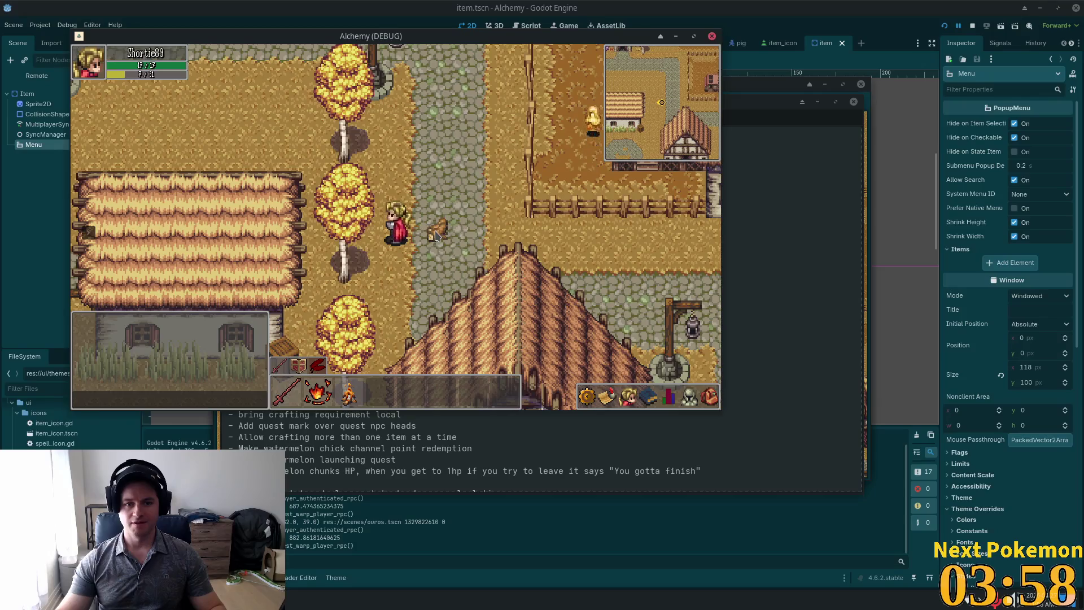
{"action": "key", "text": "d"}
{"action": "key", "text": "w"}
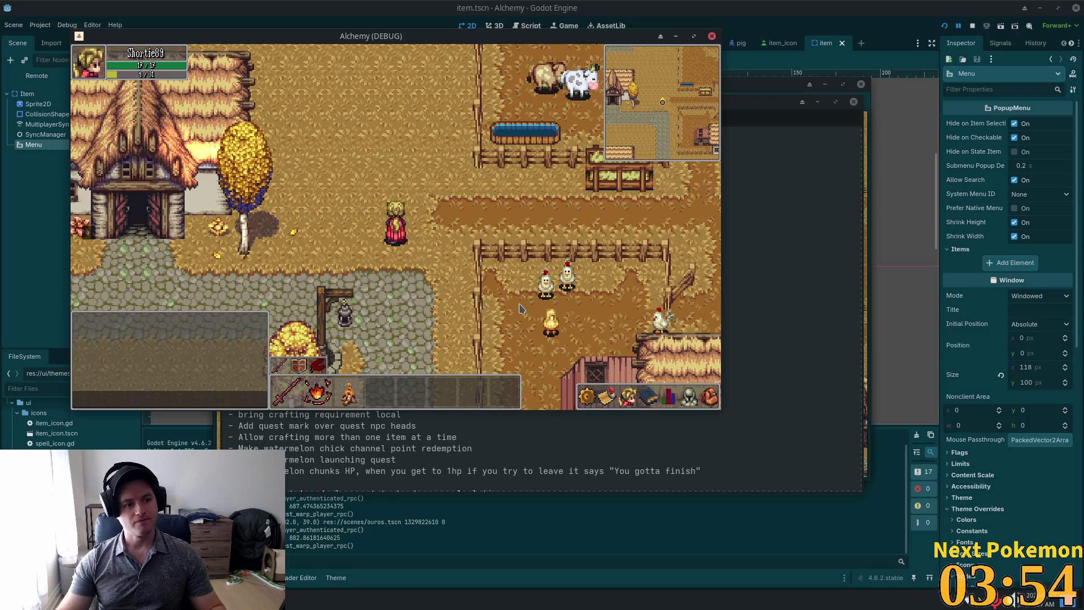
{"action": "key", "text": "s"}
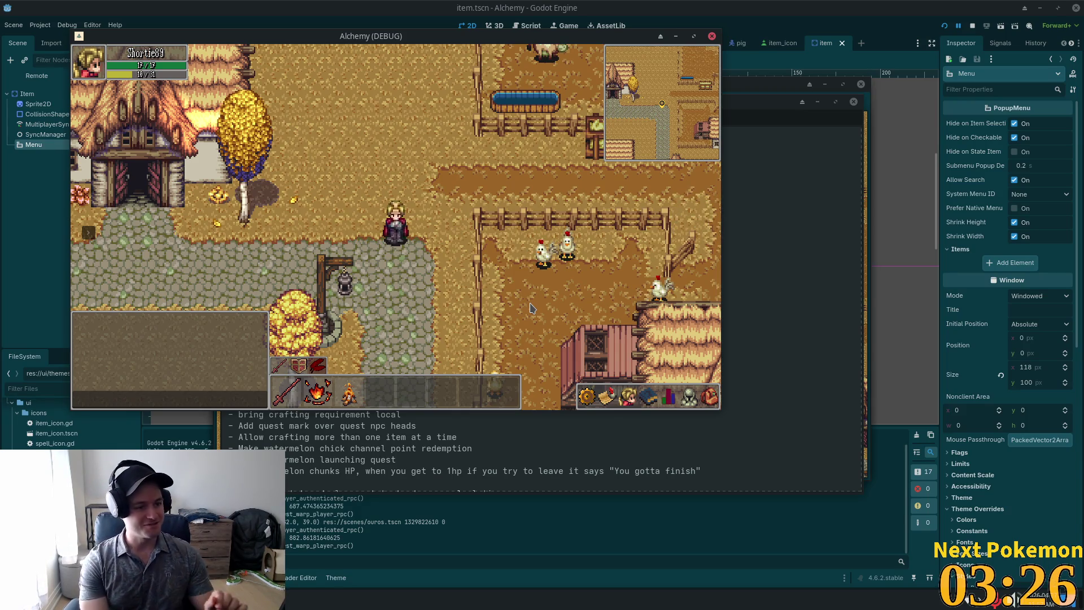
- Walk the character down, left and north through the village crossroads
{"action": "key", "text": "Down"}
{"action": "key", "text": "Left"}
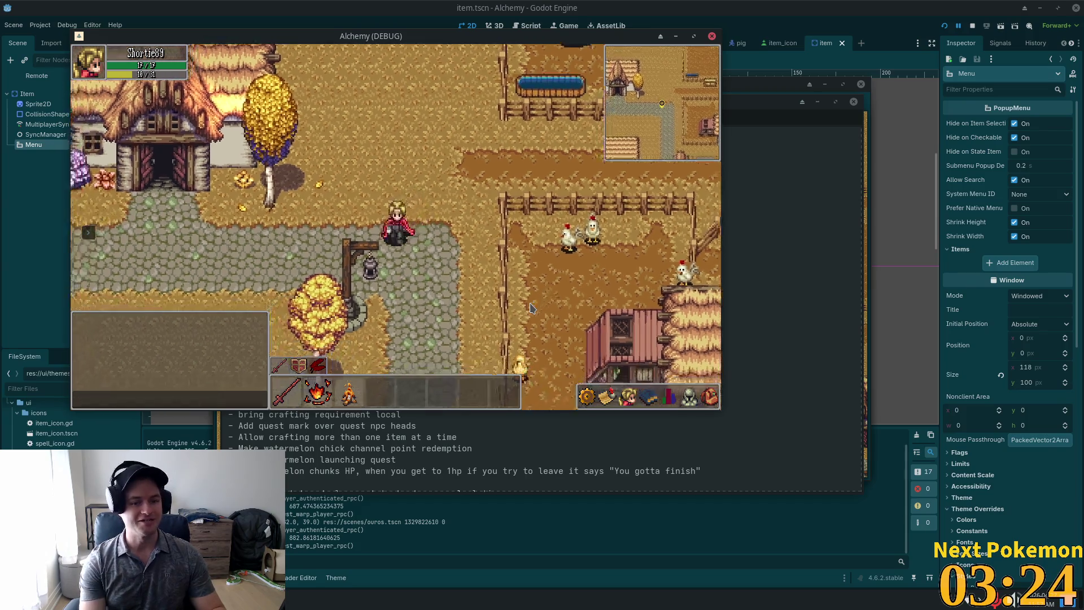
{"action": "key", "text": "Up"}
{"action": "key", "text": "Left"}
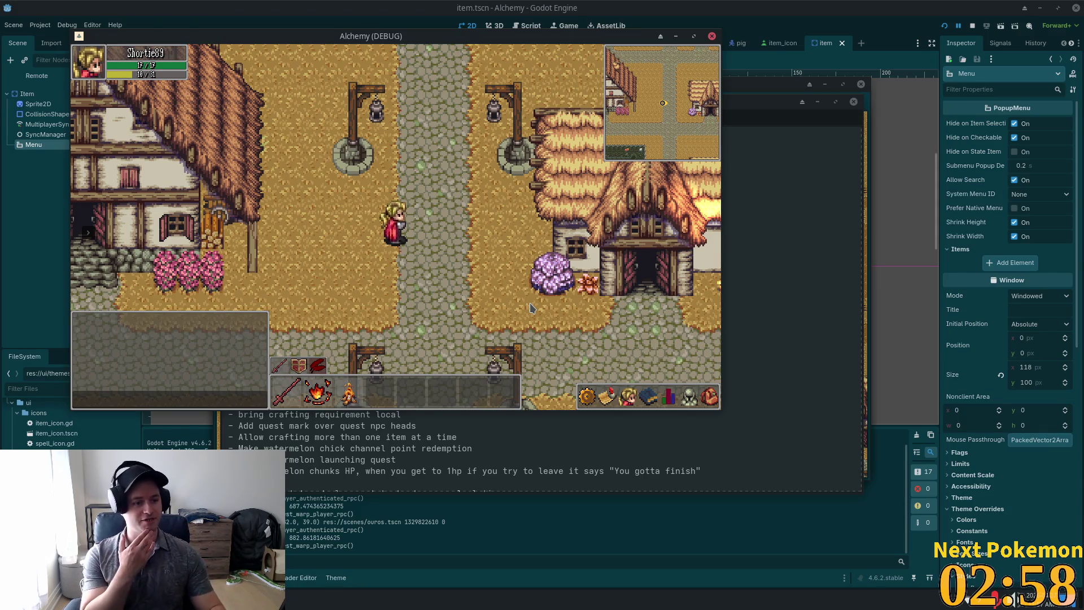
{"action": "key", "text": "w"}
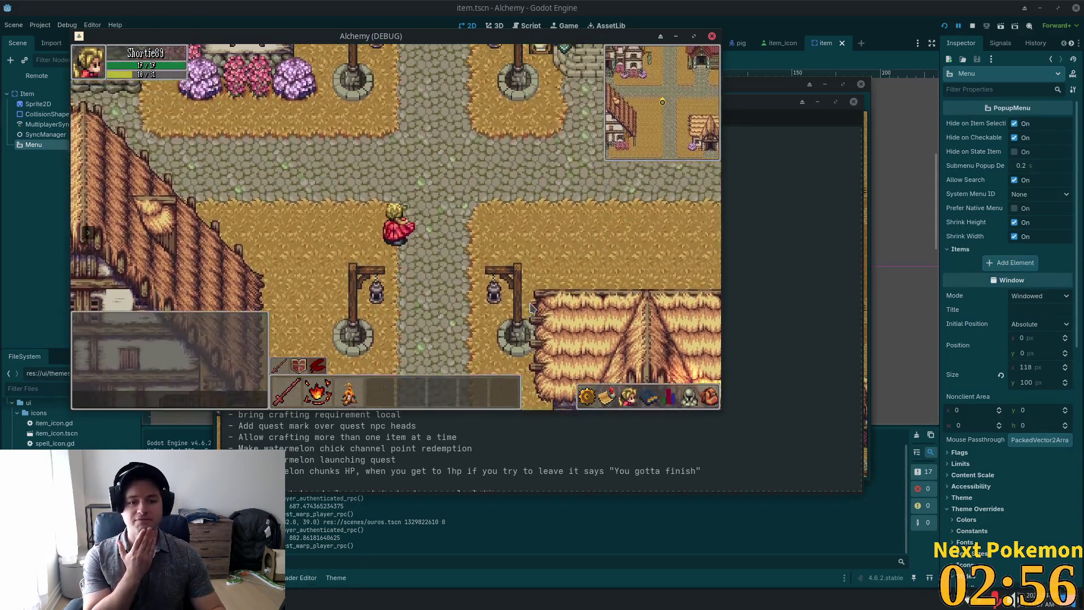
{"action": "key", "text": "w"}
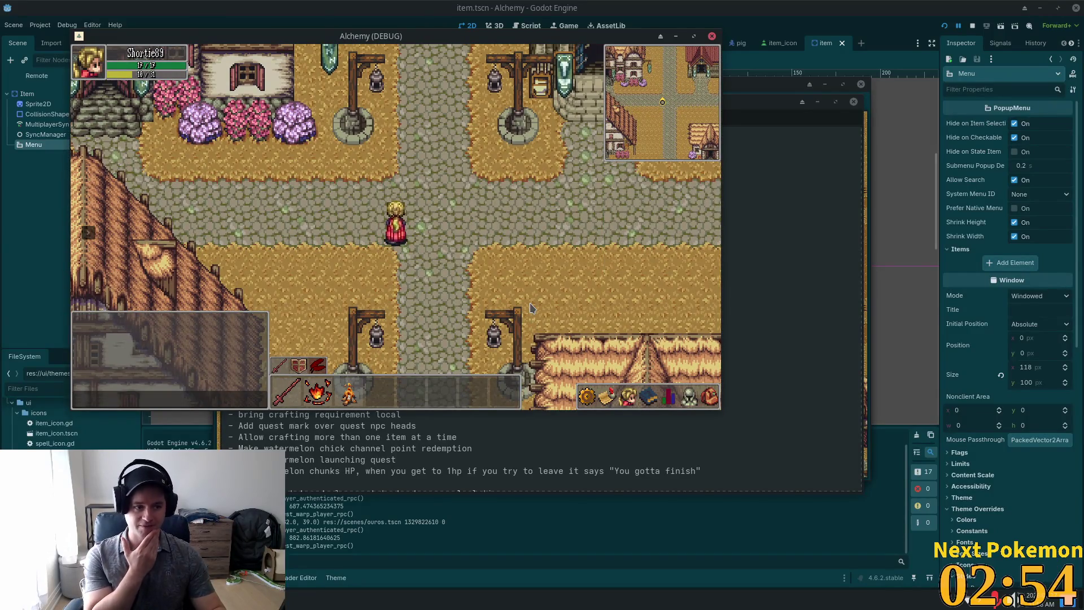
{"action": "key", "text": "d"}
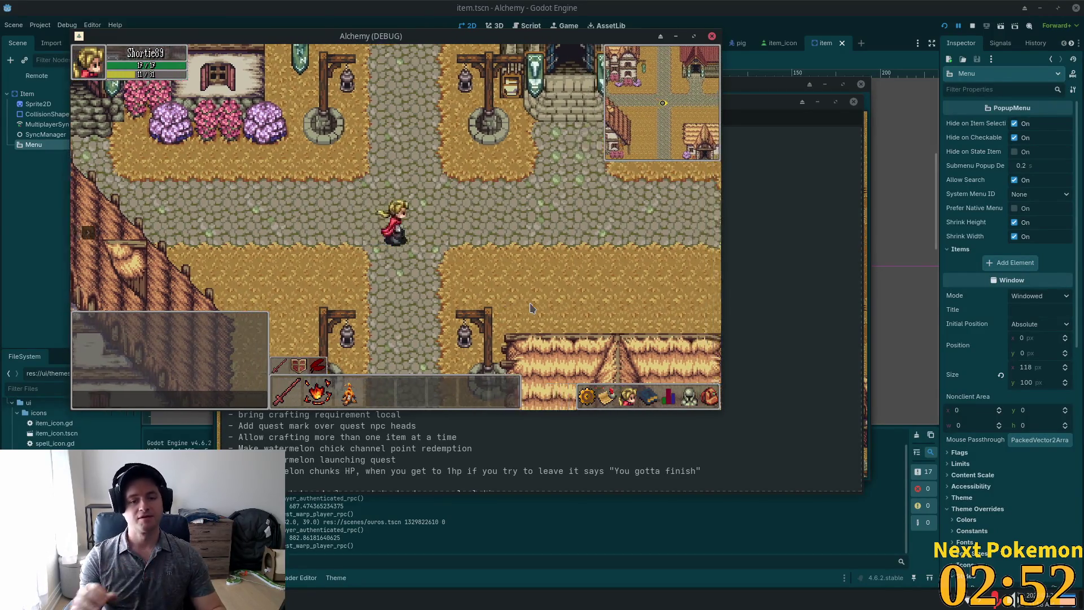
{"action": "key", "text": "a"}
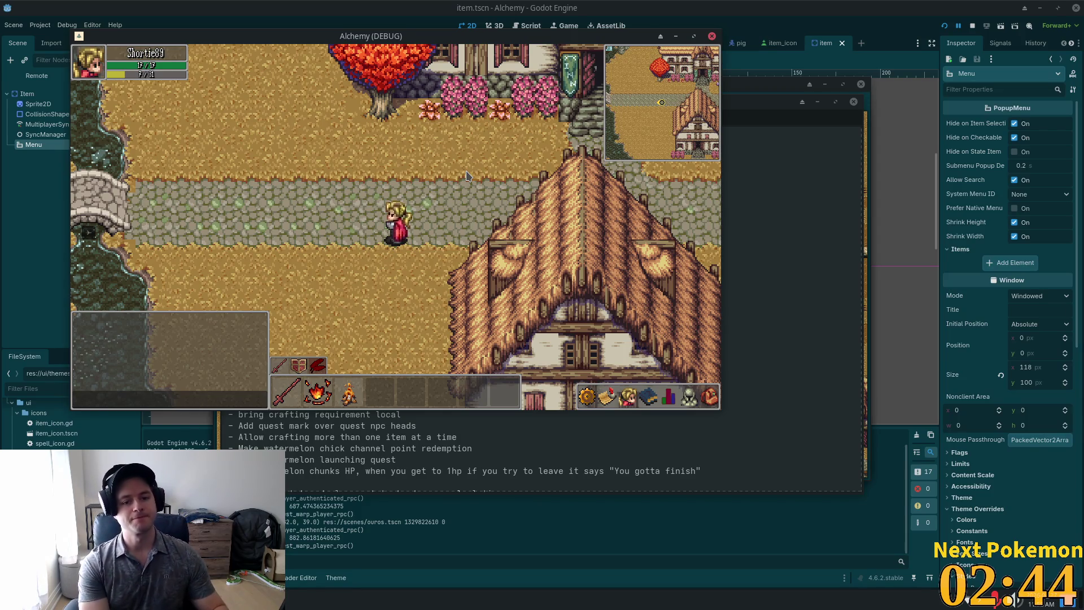
- Cross the bridge, climb and descend the stone stairs, then walk right along the road toward the inn
{"action": "key", "text": "Left"}
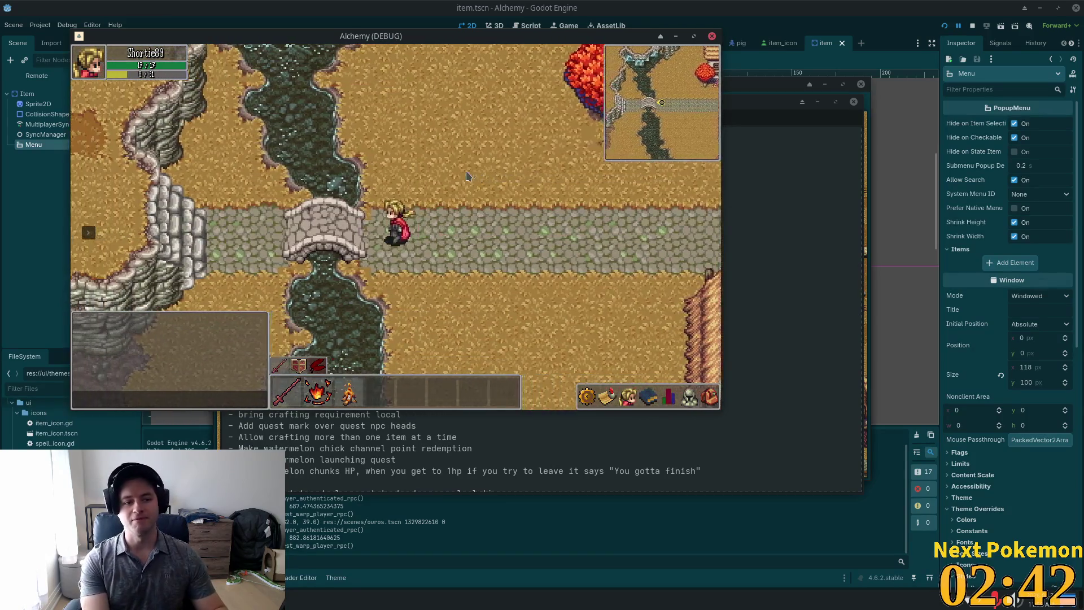
{"action": "key", "text": "Left"}
{"action": "key", "text": "Up"}
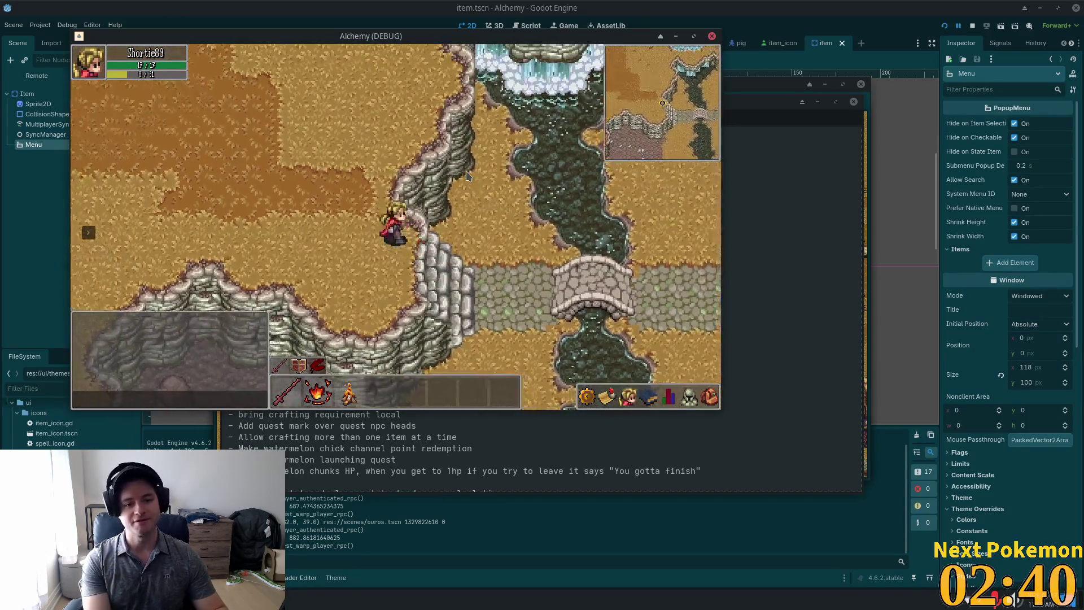
{"action": "key", "text": "Down"}
{"action": "key", "text": "Right"}
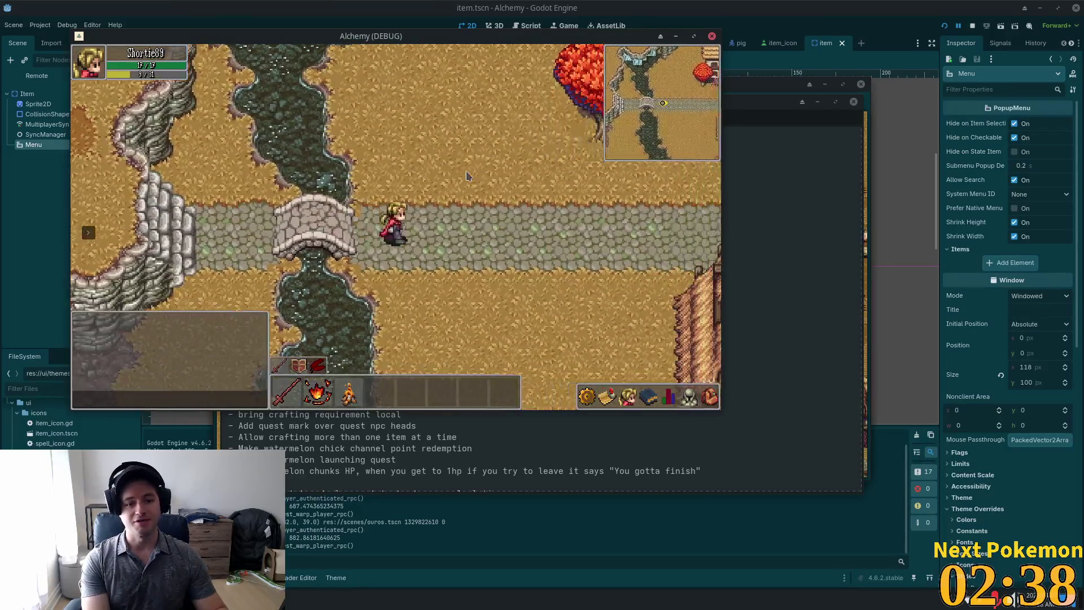
{"action": "key", "text": "Right"}
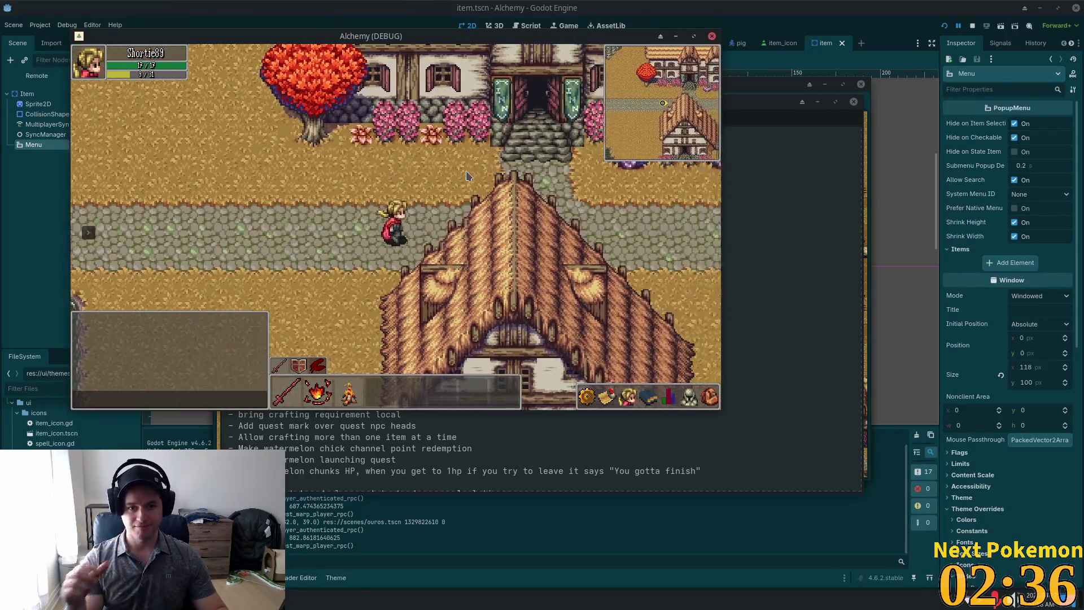
{"action": "key", "text": "Right"}
- View the Level 4 stats panel, inventory grid and tools panel, then close them
{"action": "left_click", "coordinate": [670, 399]}
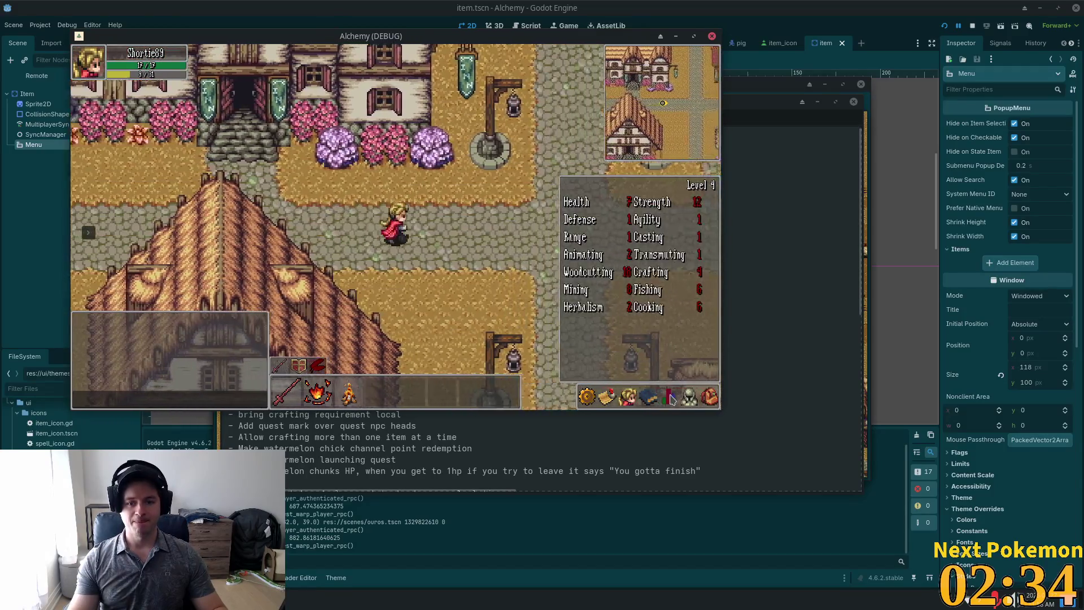
{"action": "key", "text": "Right"}
{"action": "left_click", "coordinate": [670, 399]}
{"action": "left_click", "coordinate": [709, 397]}
{"action": "left_click", "coordinate": [695, 401]}
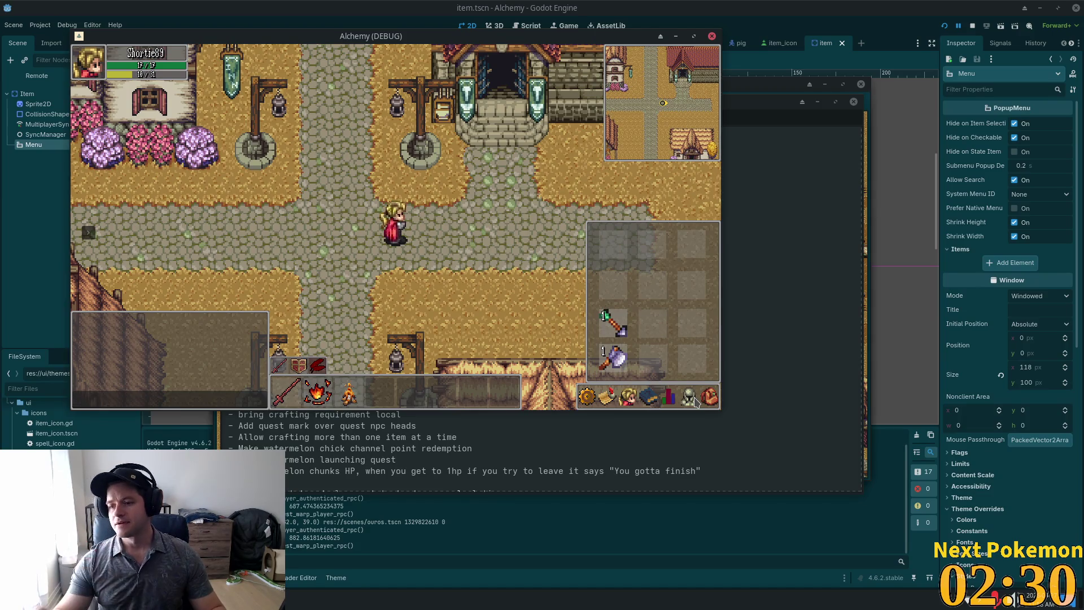
{"action": "left_click", "coordinate": [695, 401]}
- Walk the character down-left into the village and bring the todo list forward
{"action": "key", "text": "Left"}
{"action": "key", "text": "Down"}
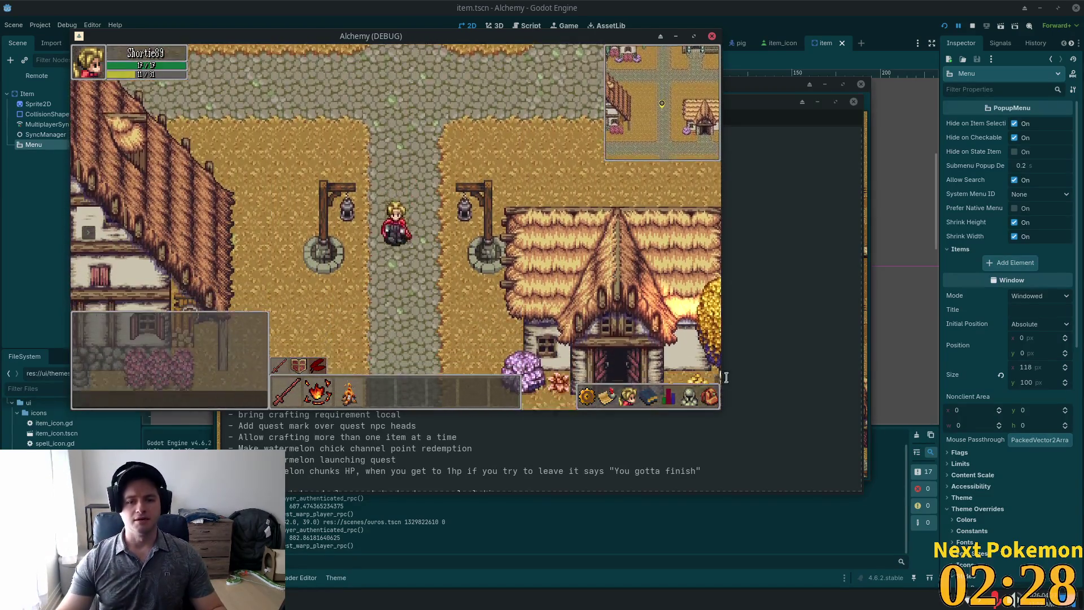
{"action": "left_click", "coordinate": [727, 377]}
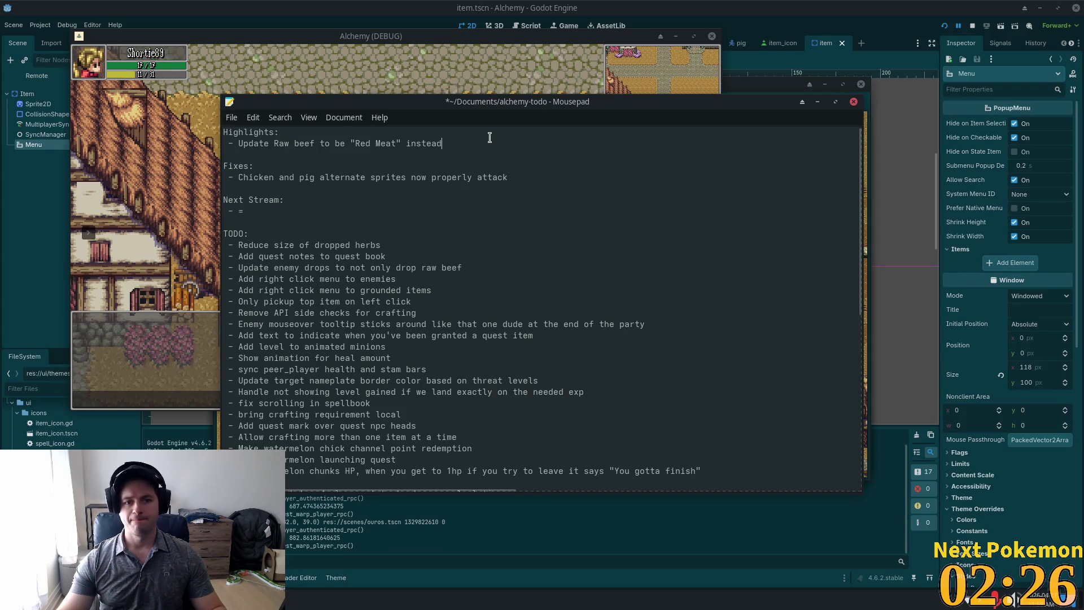
- Add the highlight 'Stacked items on the ground now pick up 1 at a time when clicked'
{"action": "key", "text": "Return"}
{"action": "type", "text": "- "}
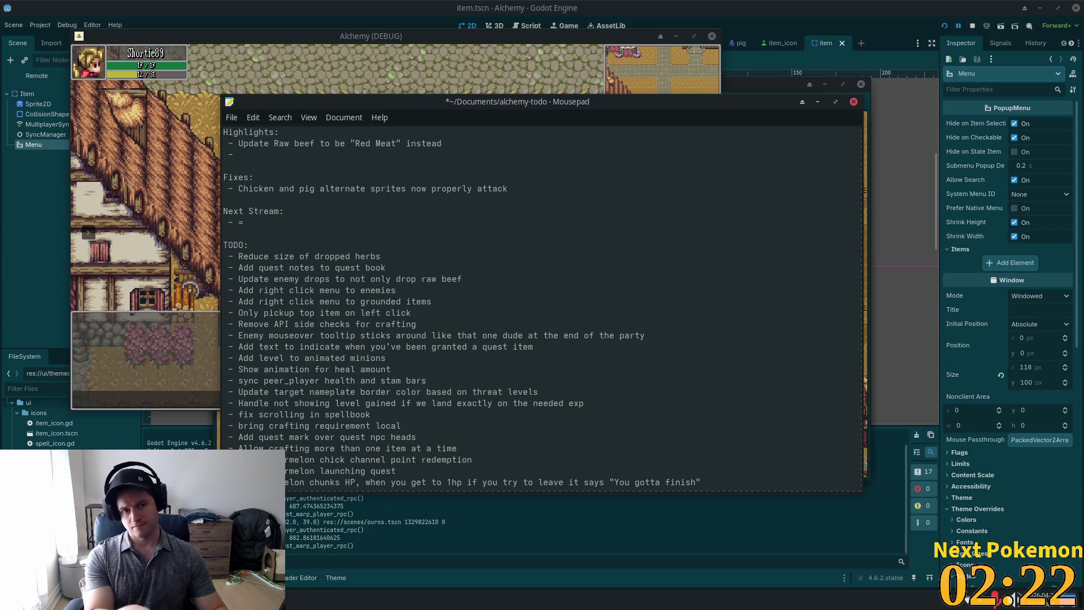
{"action": "type", "text": "Item"}
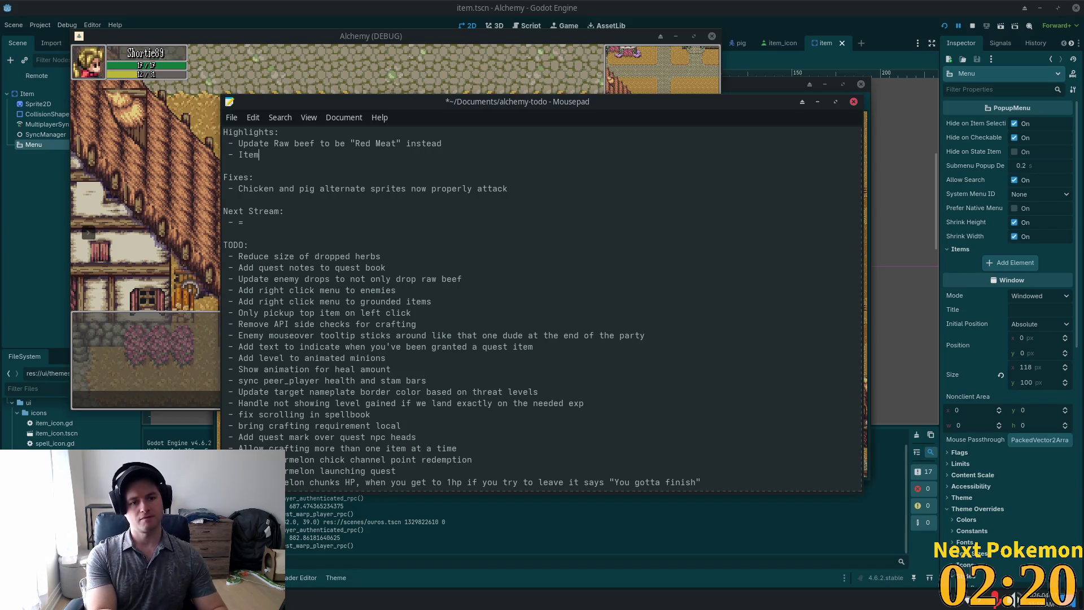
{"action": "type", "text": "s now "}
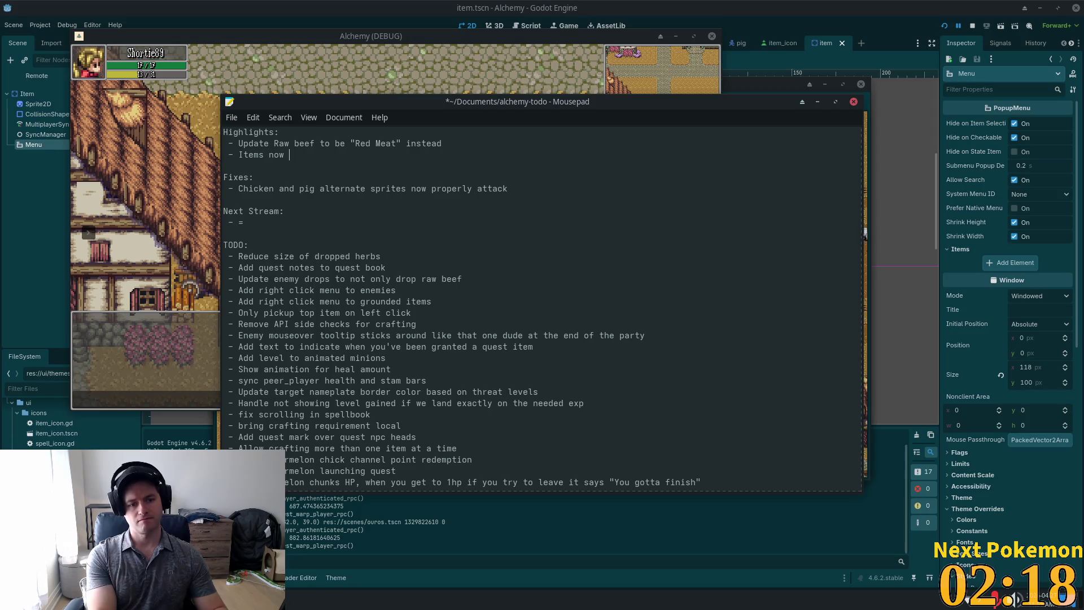
{"action": "type", "text": "stack"}
{"action": "key", "text": "BackSpace"}
{"action": "key", "text": "BackSpace"}
{"action": "key", "text": "BackSpace"}
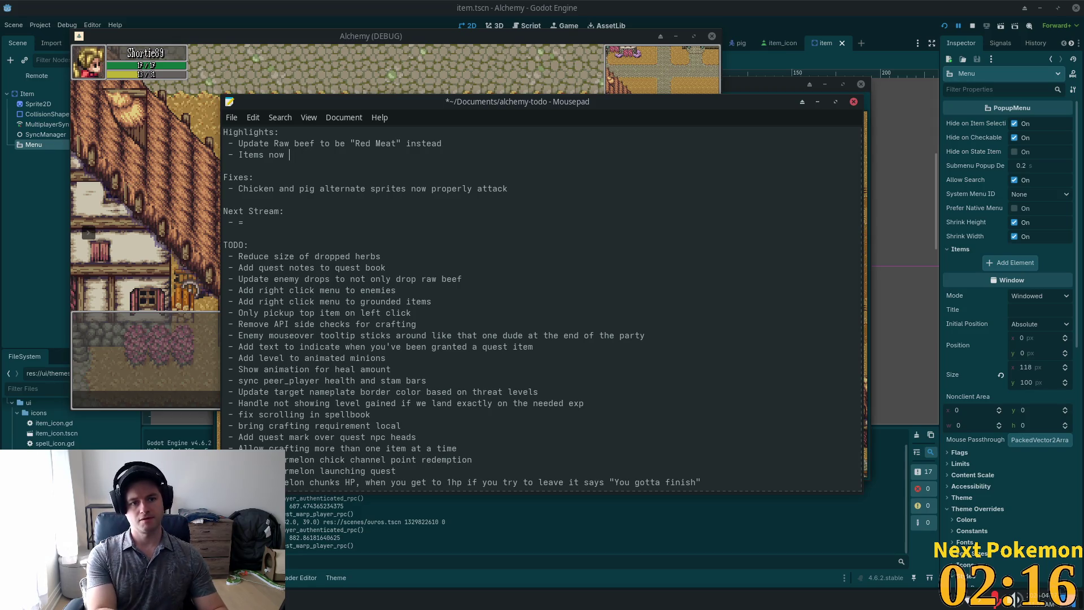
{"action": "key", "text": "BackSpace"}
{"action": "key", "text": "BackSpace"}
{"action": "key", "text": "BackSpace"}
{"action": "type", "text": "Stack"}
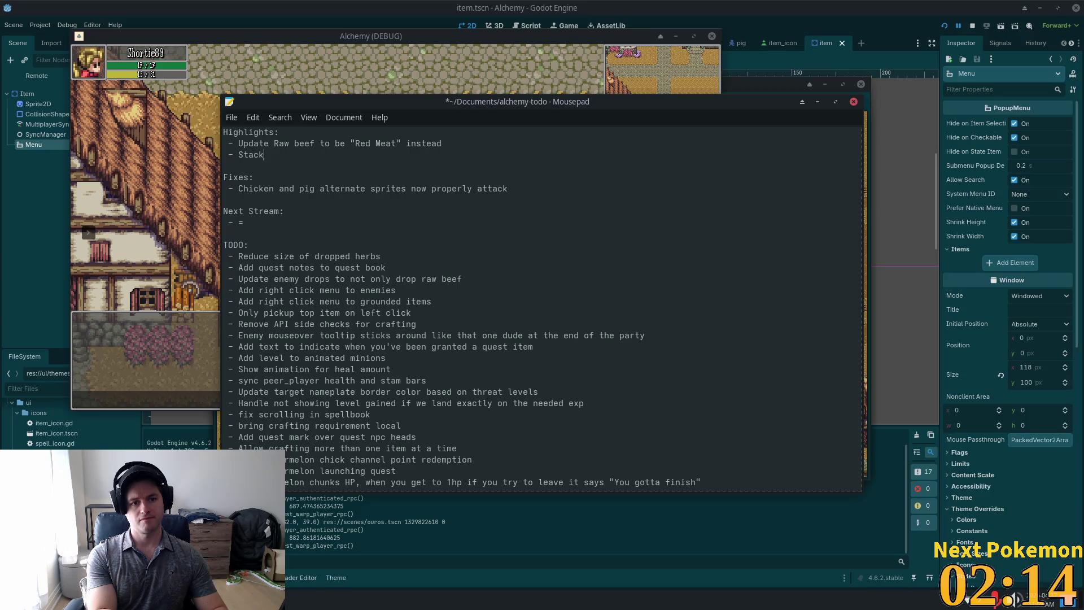
{"action": "type", "text": "ed items on the "}
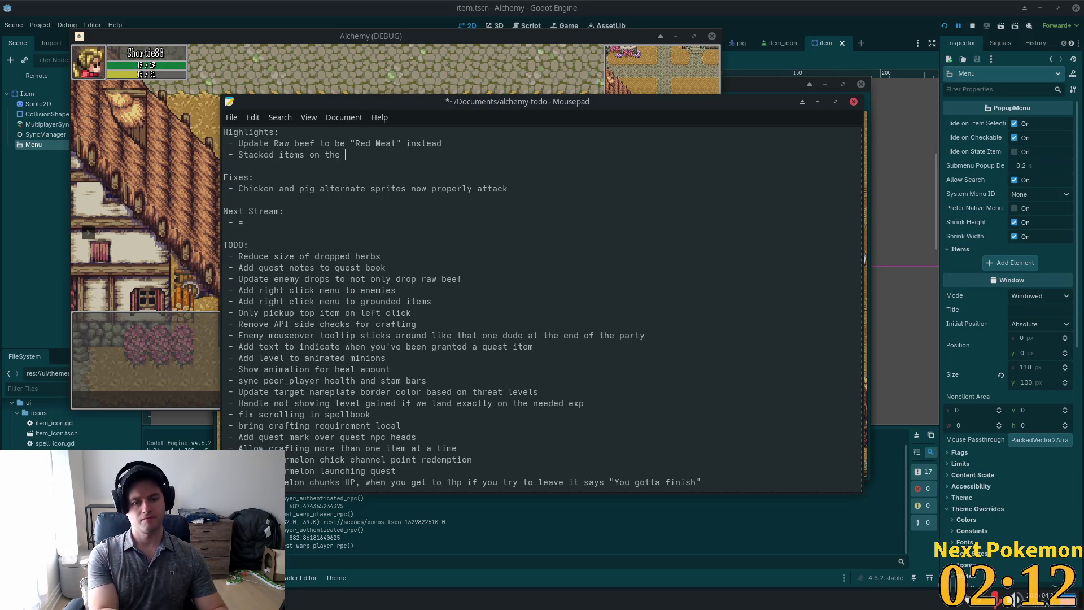
{"action": "type", "text": "ground now pick up "}
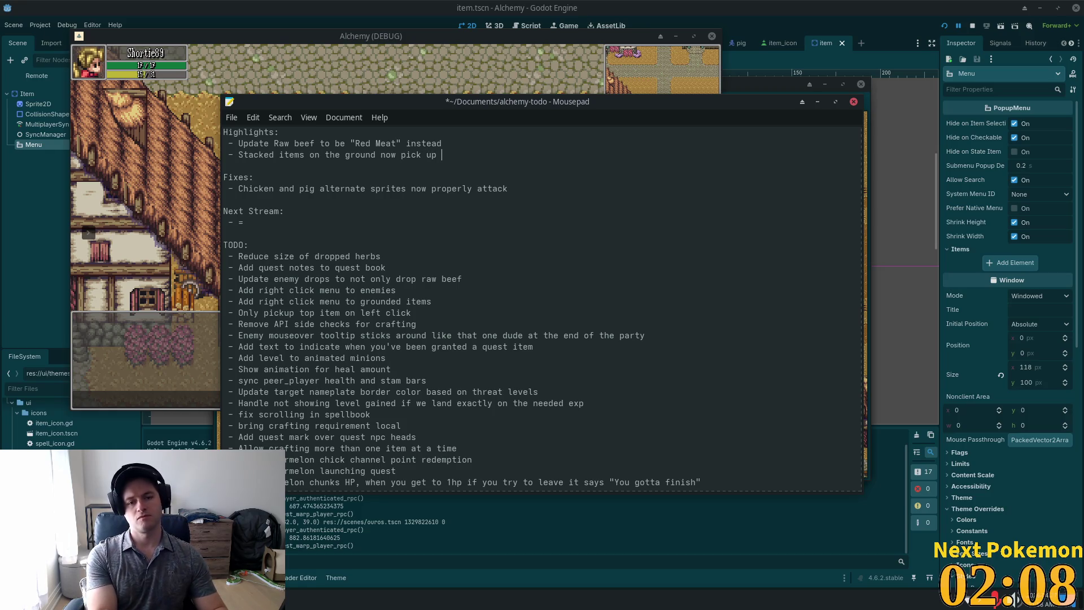
{"action": "type", "text": "1 at a time"}
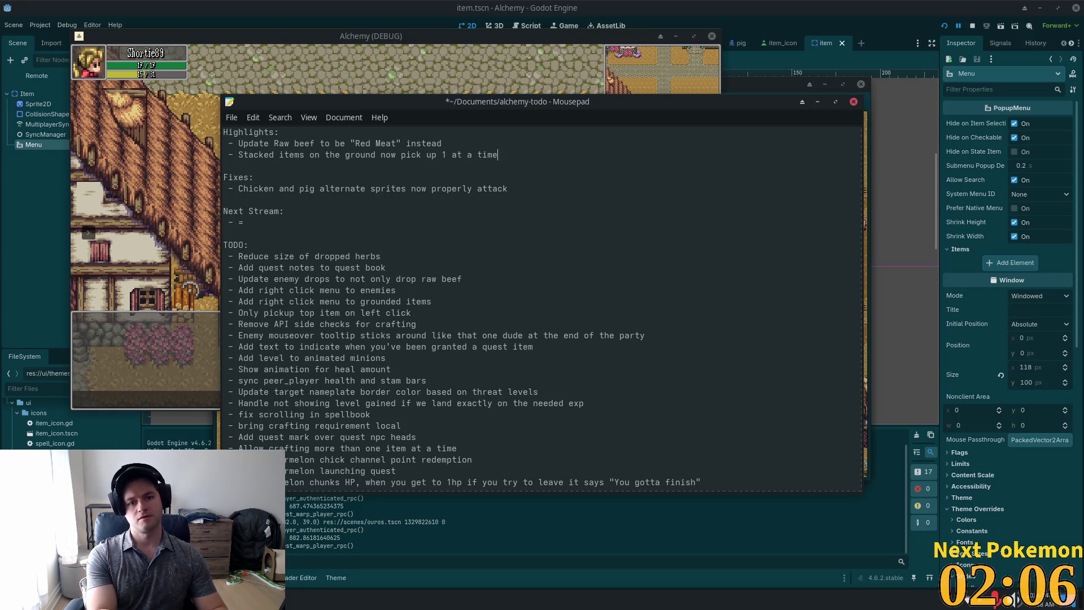
{"action": "type", "text": " when clicked"}
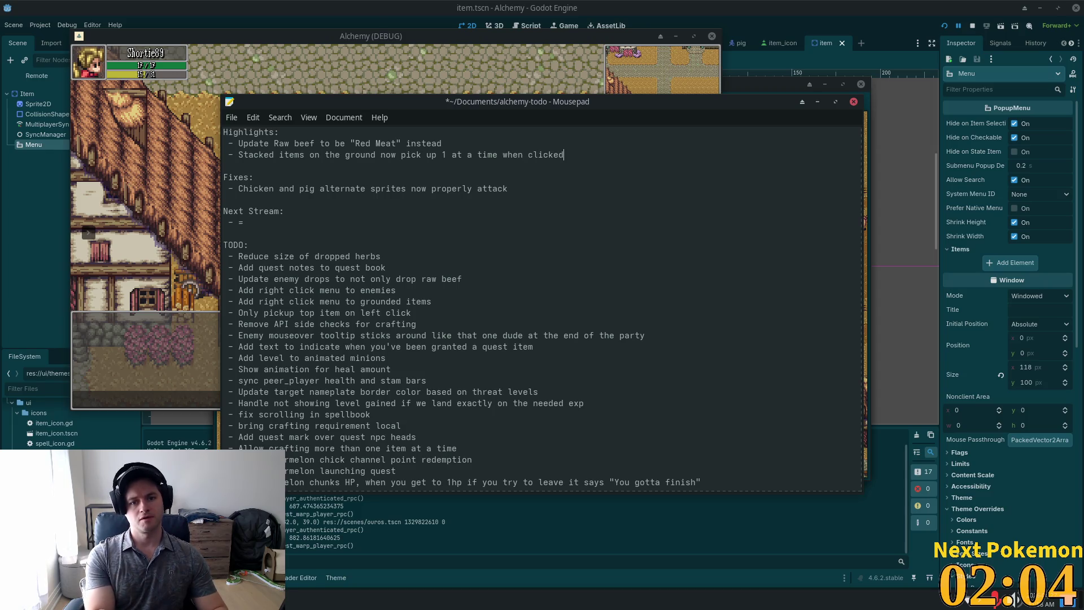
- Add a second highlight about a context menu for ground items, rewording its misspelled ending
{"action": "key", "text": "Return"}
{"action": "type", "text": "- "}
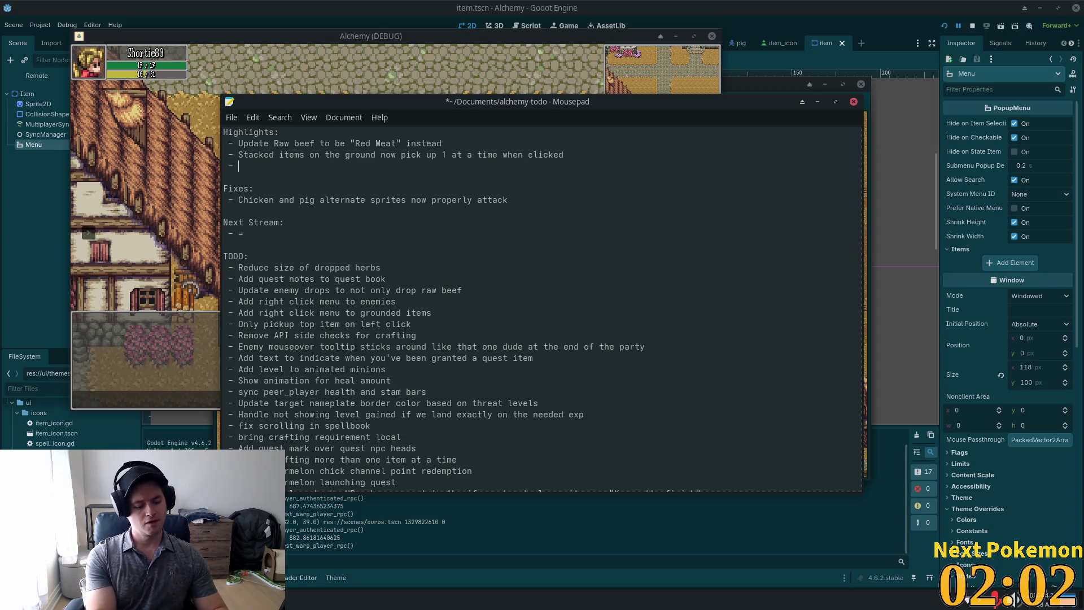
{"action": "type", "text": "Added contr"}
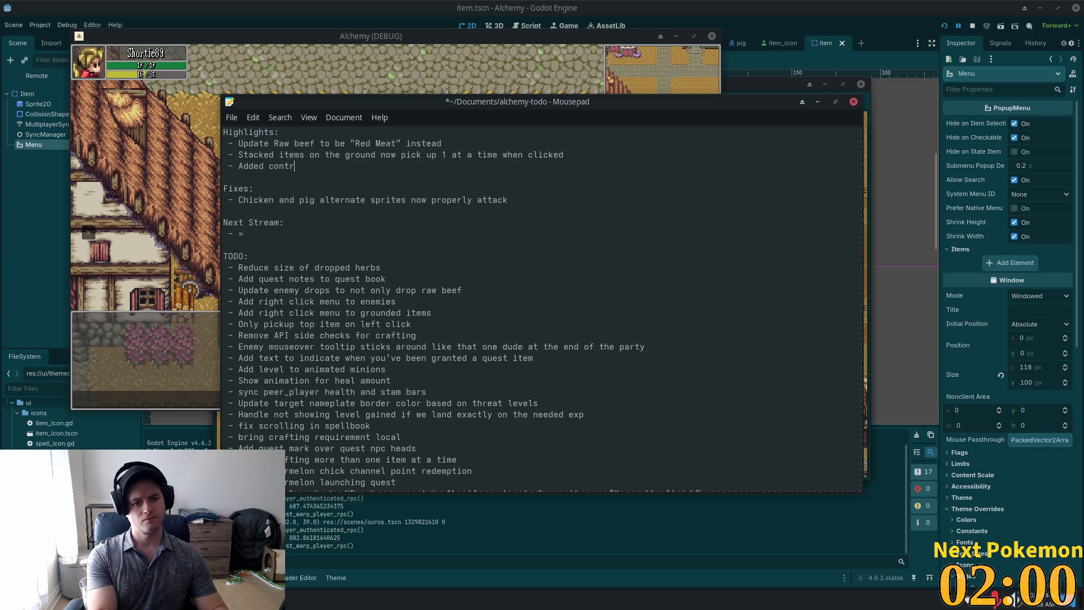
{"action": "key", "text": "BackSpace"}
{"action": "type", "text": "ext menu "}
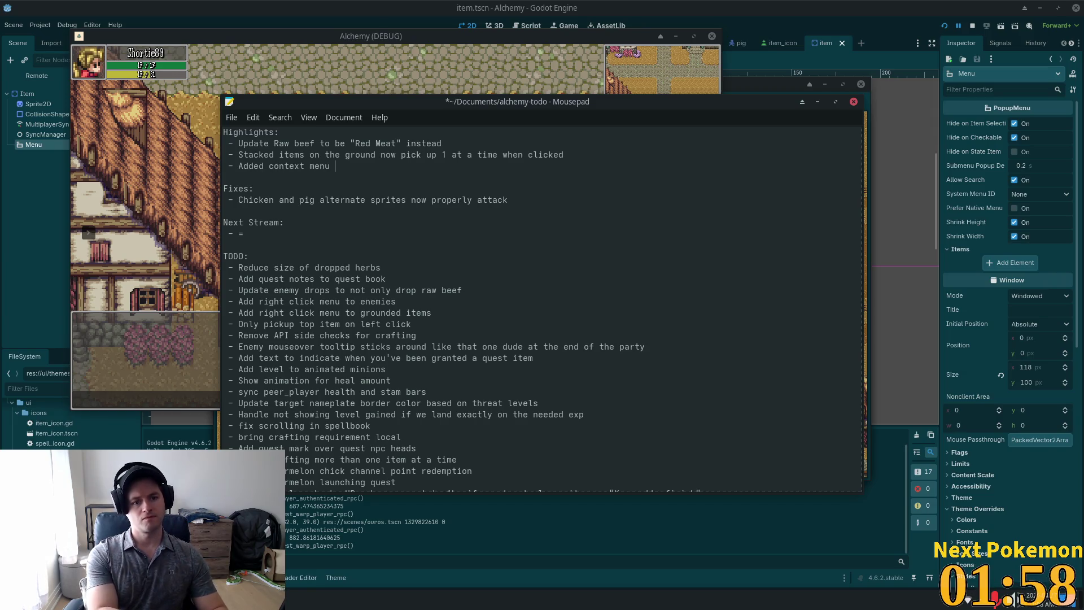
{"action": "type", "text": "to stacke"}
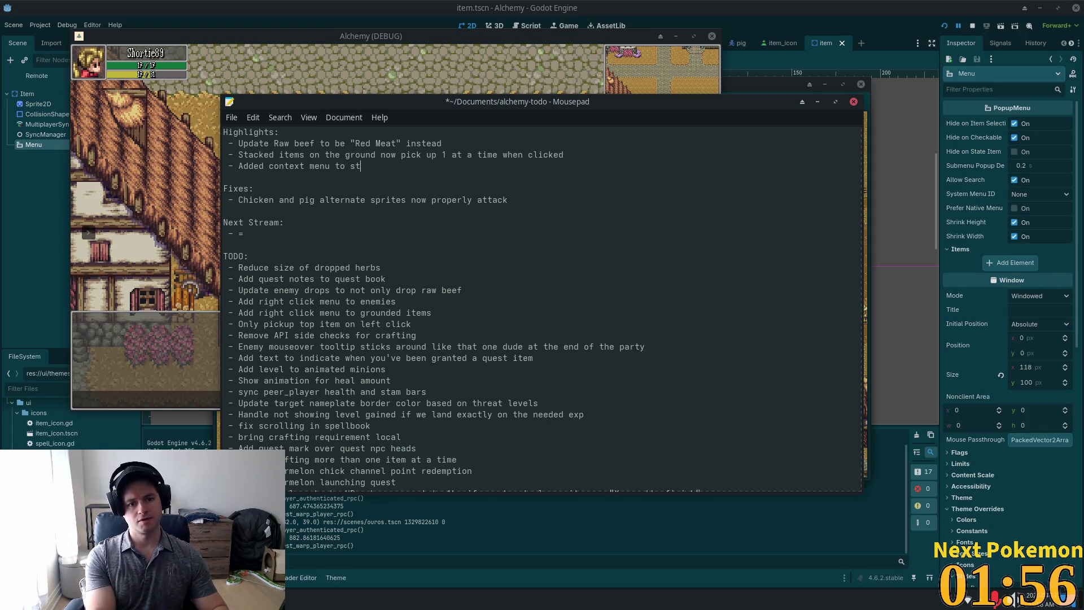
{"action": "type", "text": "d ground"}
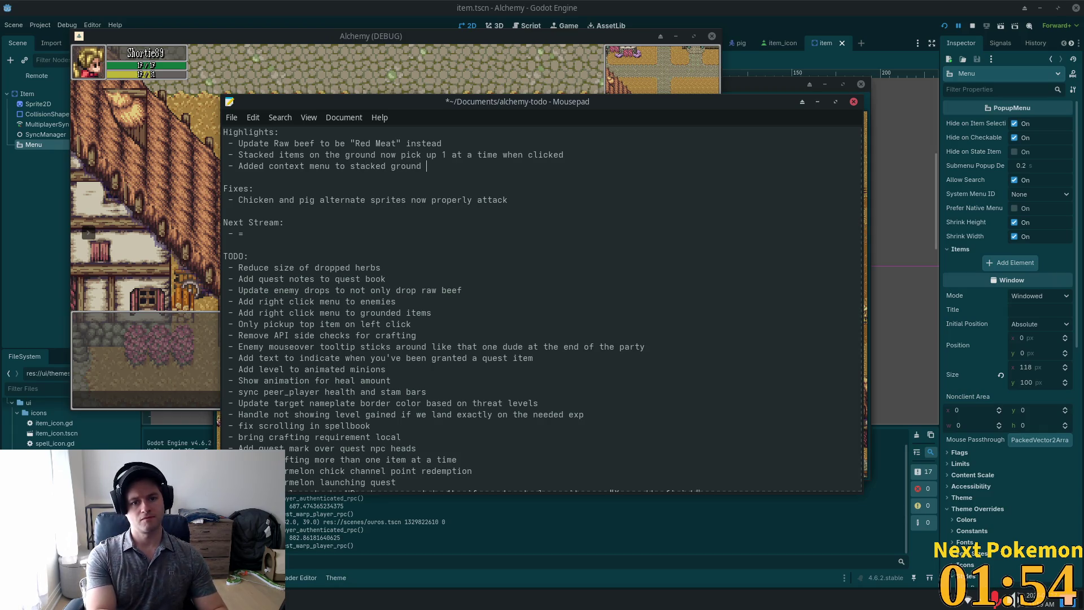
{"action": "type", "text": "items"}
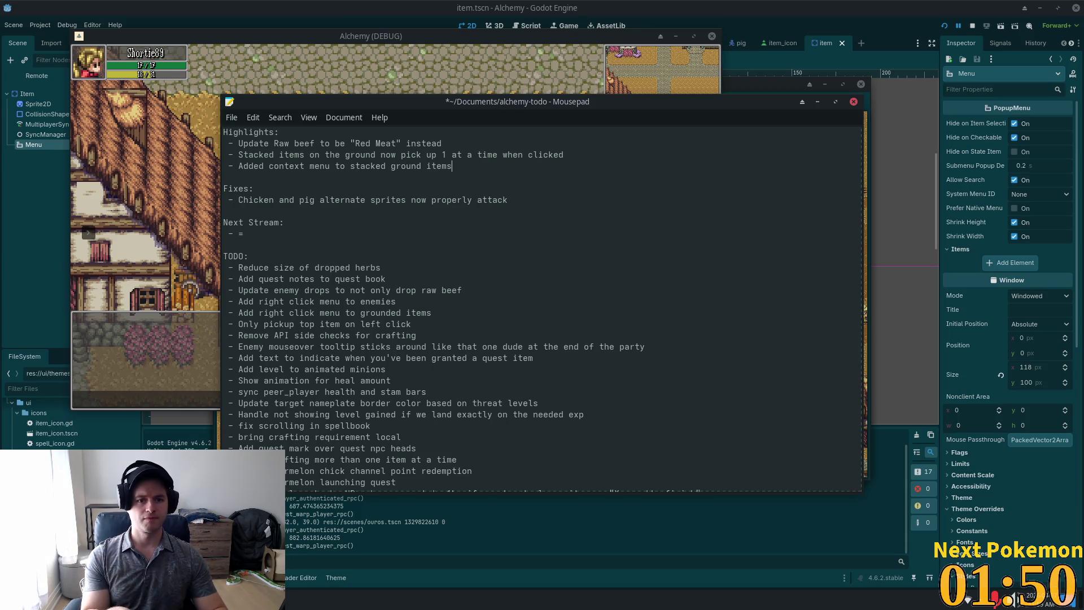
{"action": "key", "text": "ctrl+shift+Left"}
{"action": "key", "text": "ctrl+shift+Left"}
{"action": "key", "text": "ctrl+shift+Left"}
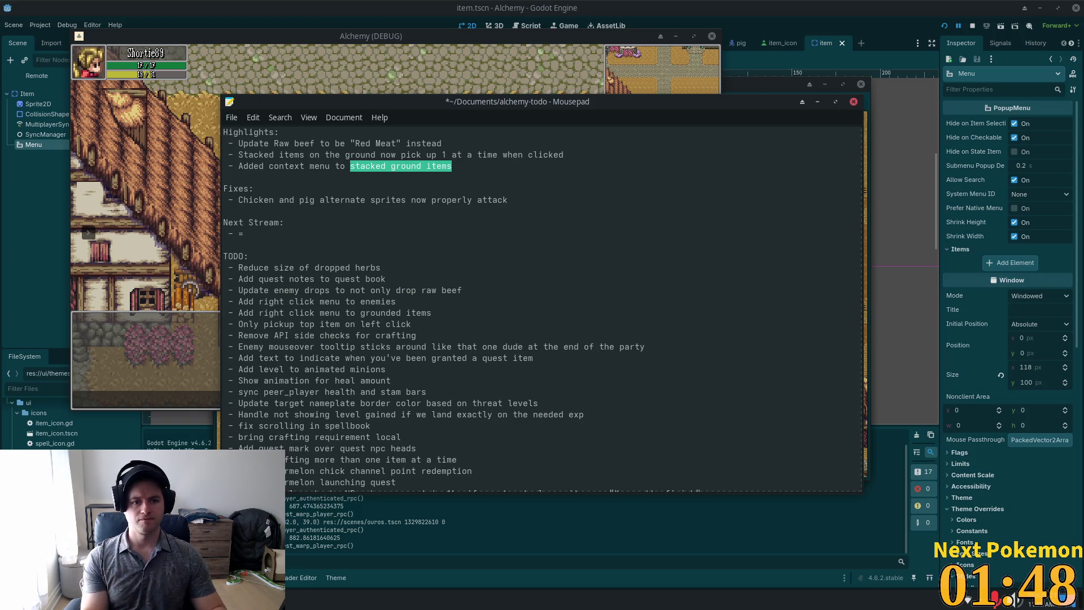
{"action": "type", "text": "menu fo"}
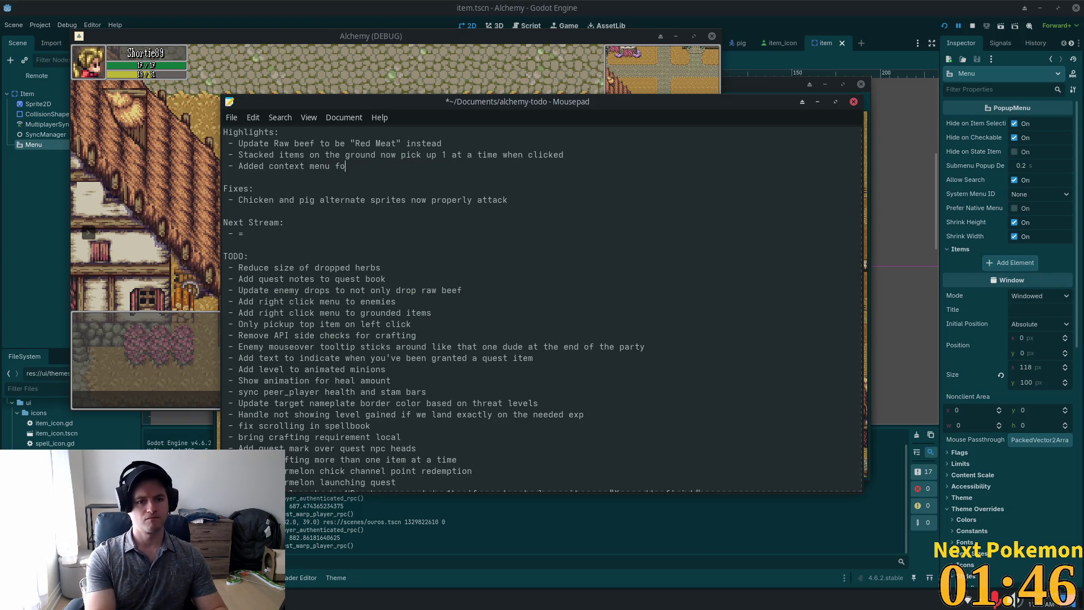
{"action": "type", "text": "r items on grou"}
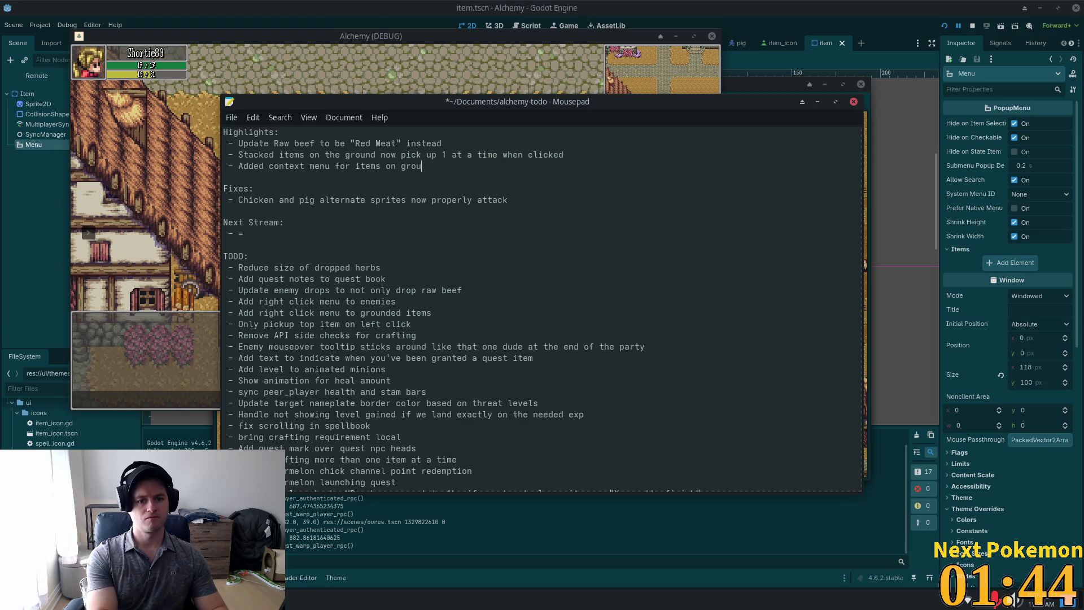
{"action": "type", "text": "nd, includin"}
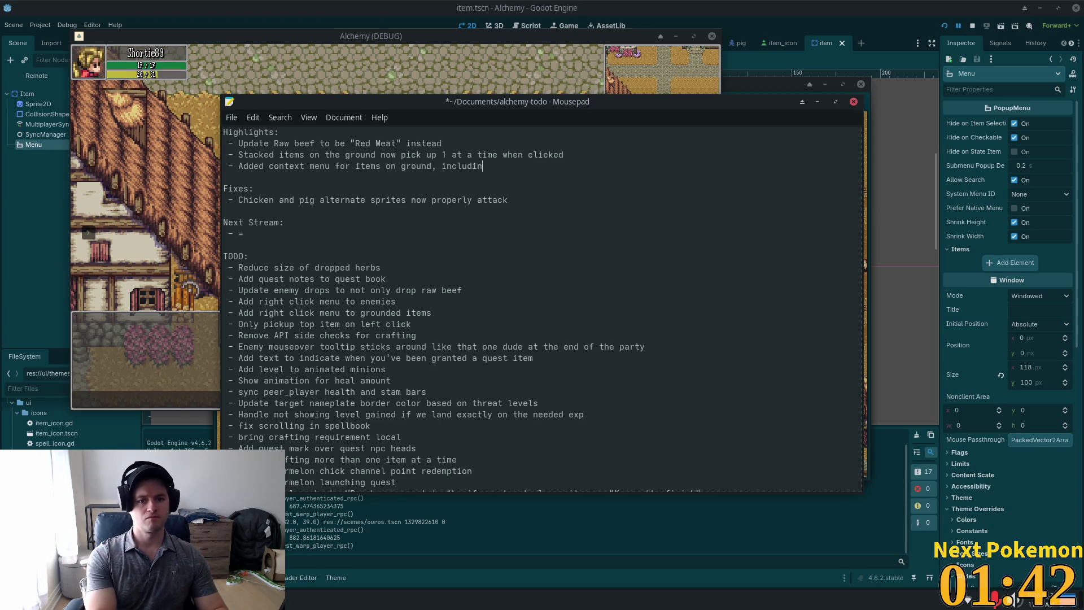
{"action": "type", "text": "g a "}
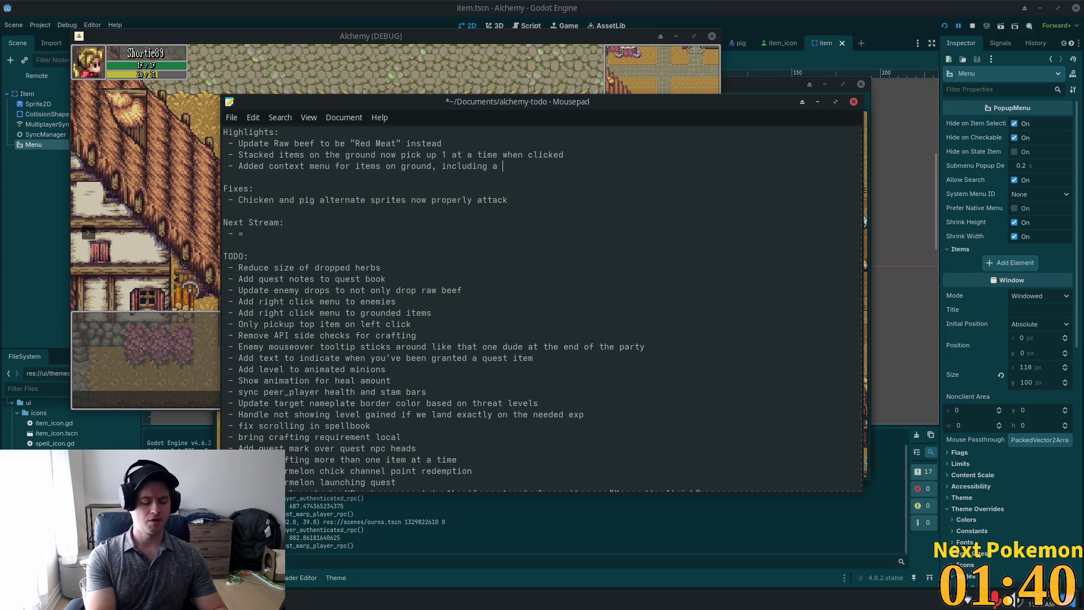
{"action": "type", "text": "combined "}
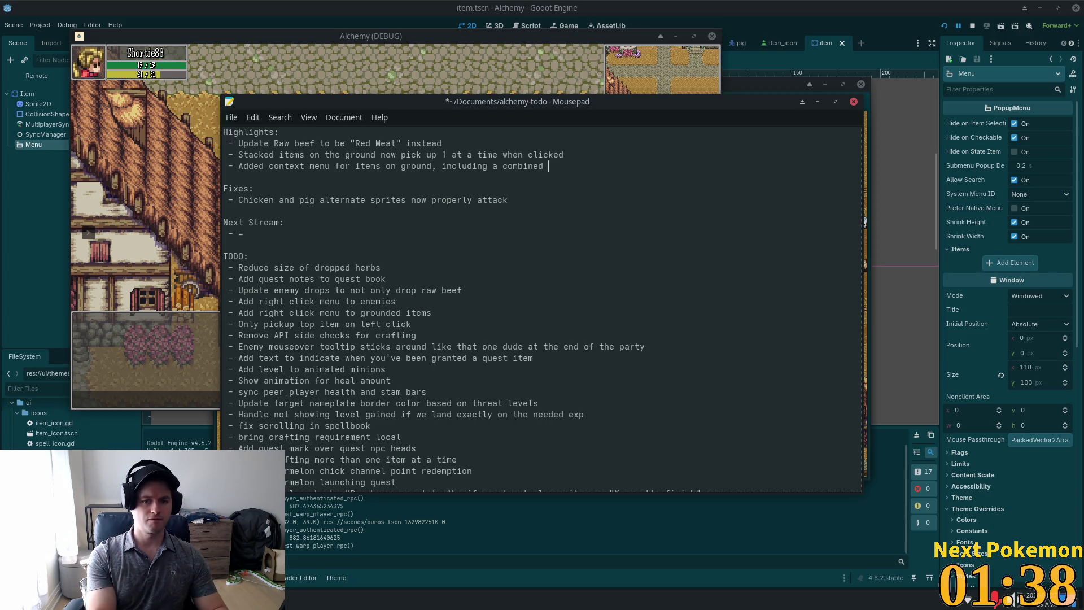
{"action": "type", "text": "context fo"}
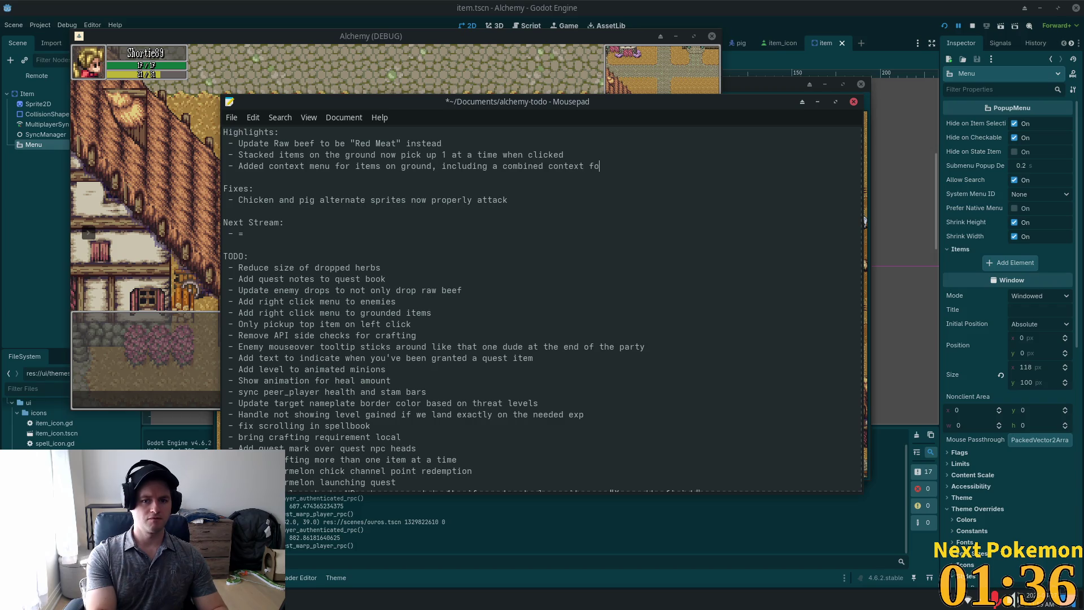
{"action": "type", "text": "rt stacked items"}
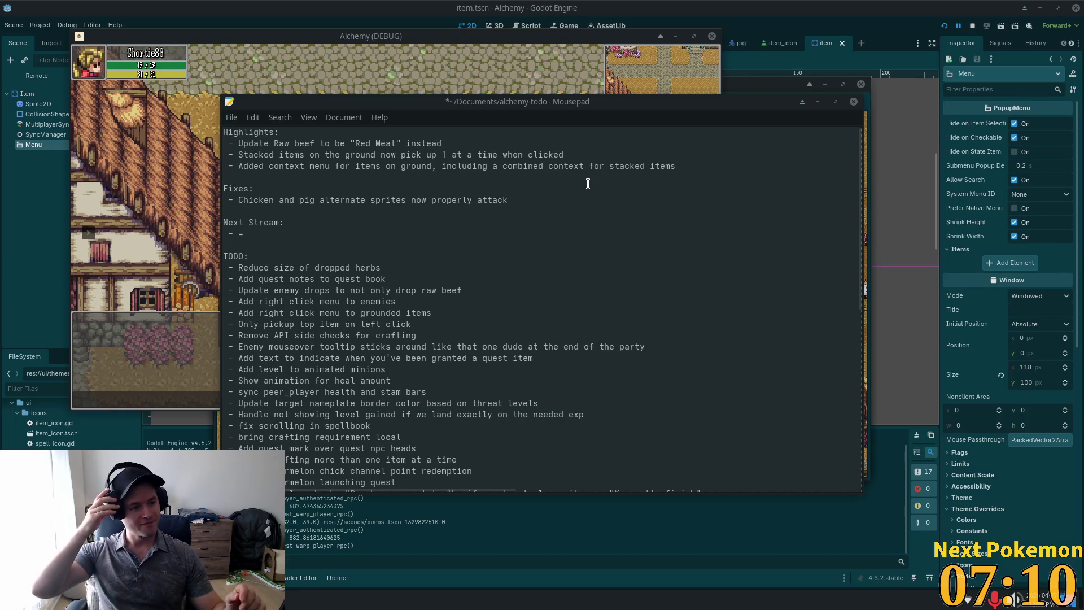
- Switch from Mousepad back to the running Alchemy game with Alt+Tab
{"action": "key", "text": "alt+Tab"}
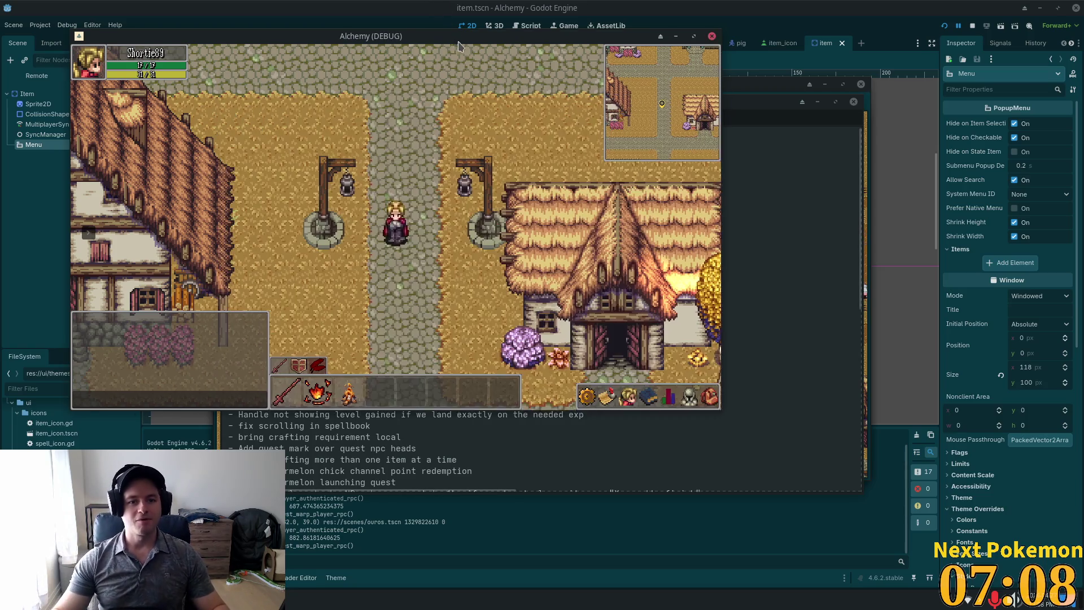
- Open the inventory and drop the Wood and Raw Red Meat beside the character
{"action": "key", "text": "Right"}
{"action": "key", "text": "Down"}
{"action": "key", "text": "i"}
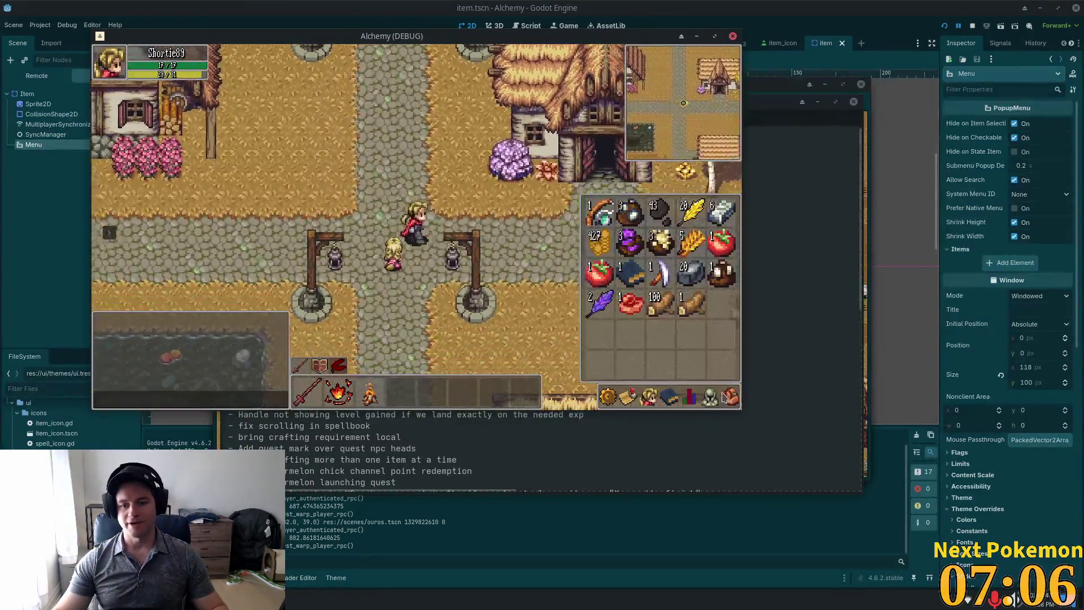
{"action": "key", "text": "Right"}
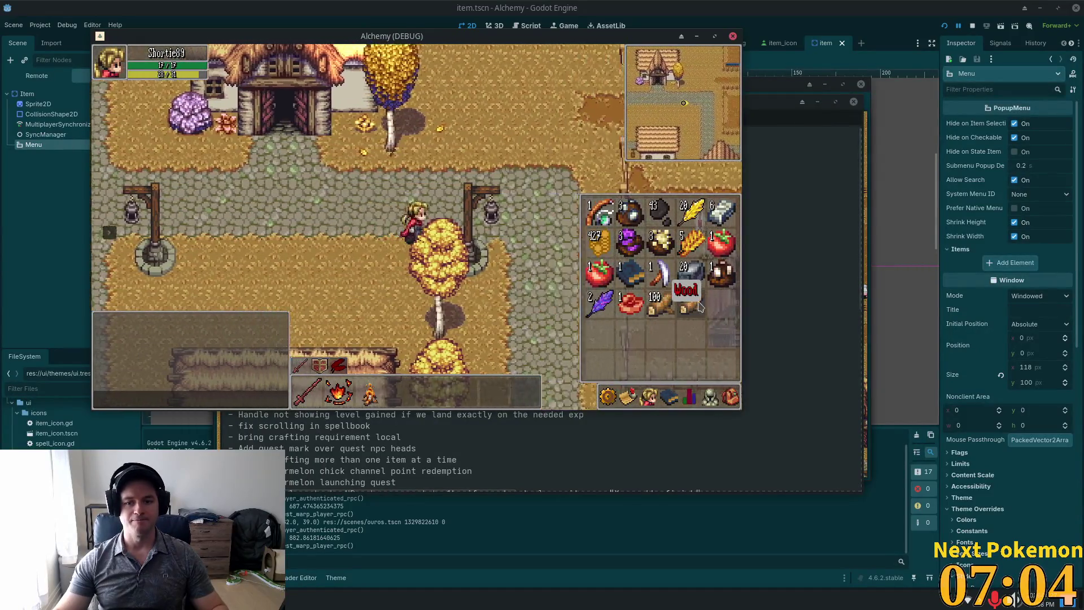
{"action": "left_click", "coordinate": [690, 304]}
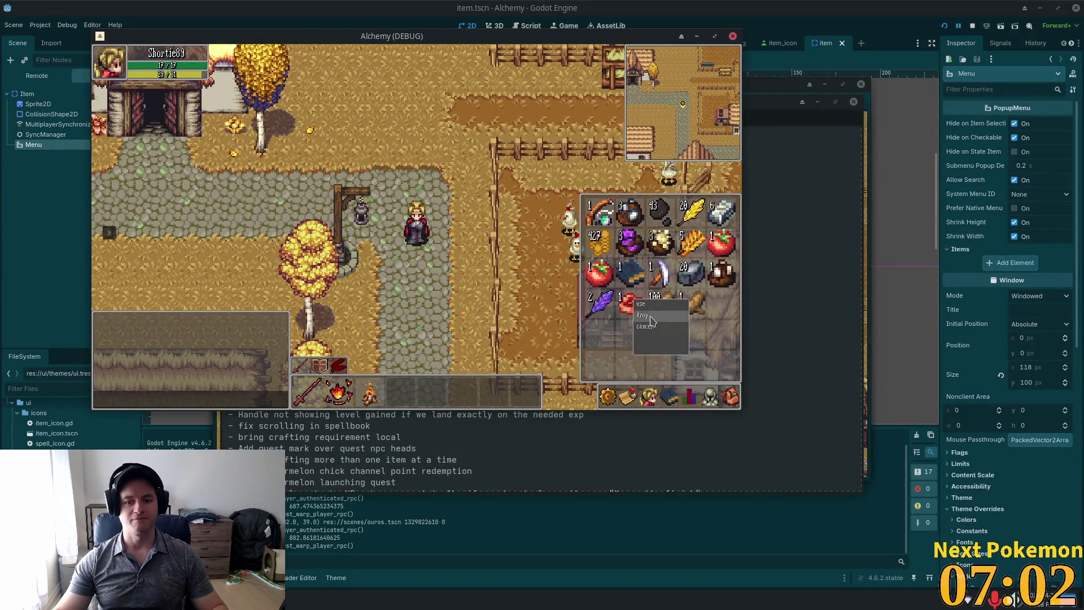
{"action": "key", "text": "Right"}
{"action": "key", "text": "Left"}
{"action": "key", "text": "Up"}
{"action": "left_click", "coordinate": [661, 305]}
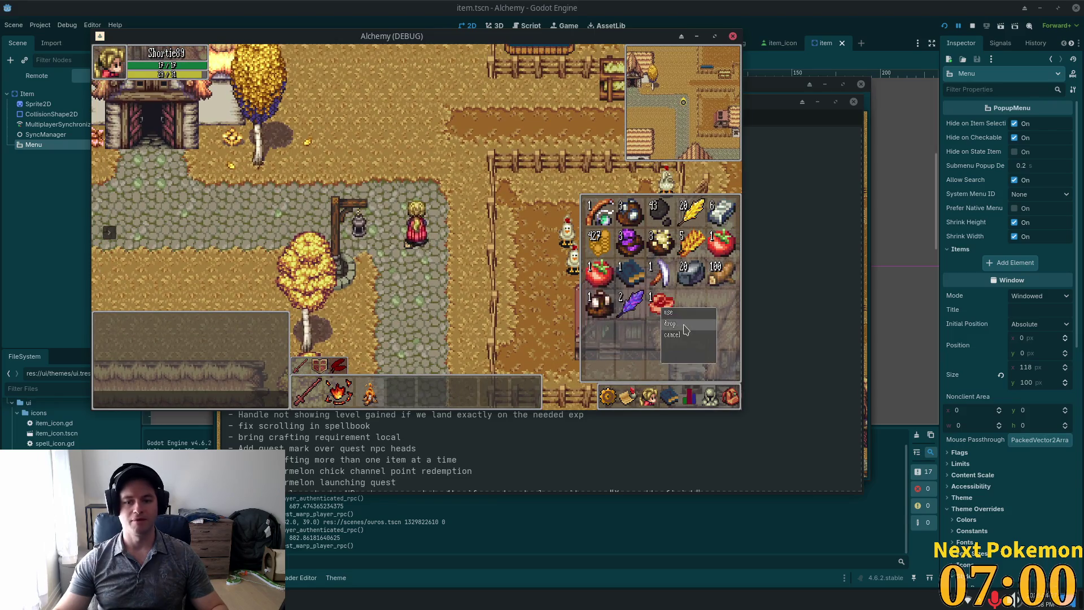
- Drop the sickle through its item options, then reopen the inventory and drop another item
{"action": "right_click", "coordinate": [662, 277]}
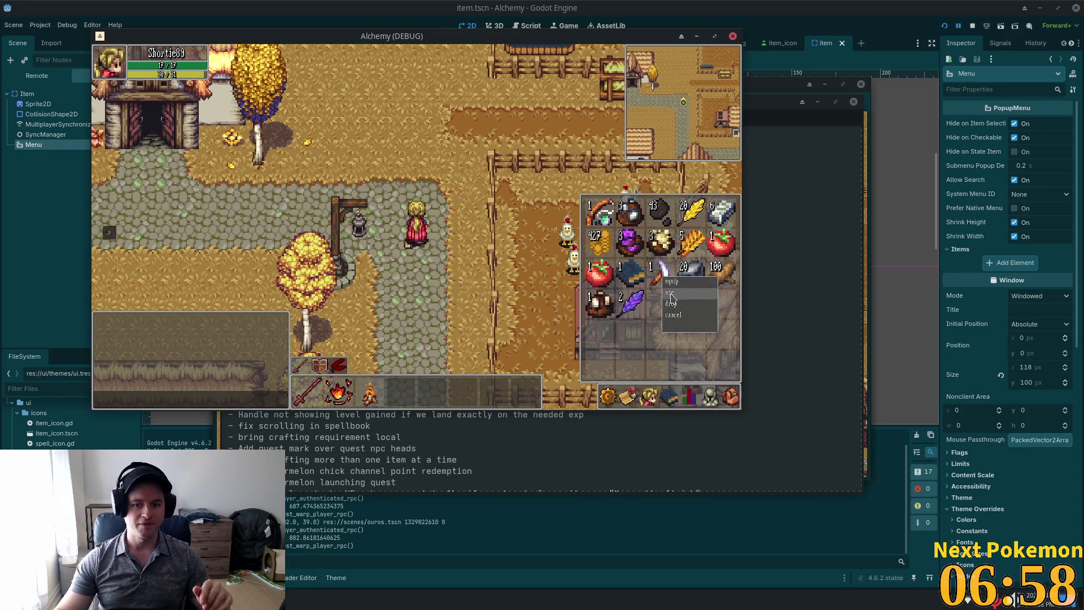
{"action": "left_click", "coordinate": [671, 305]}
{"action": "key", "text": "Right"}
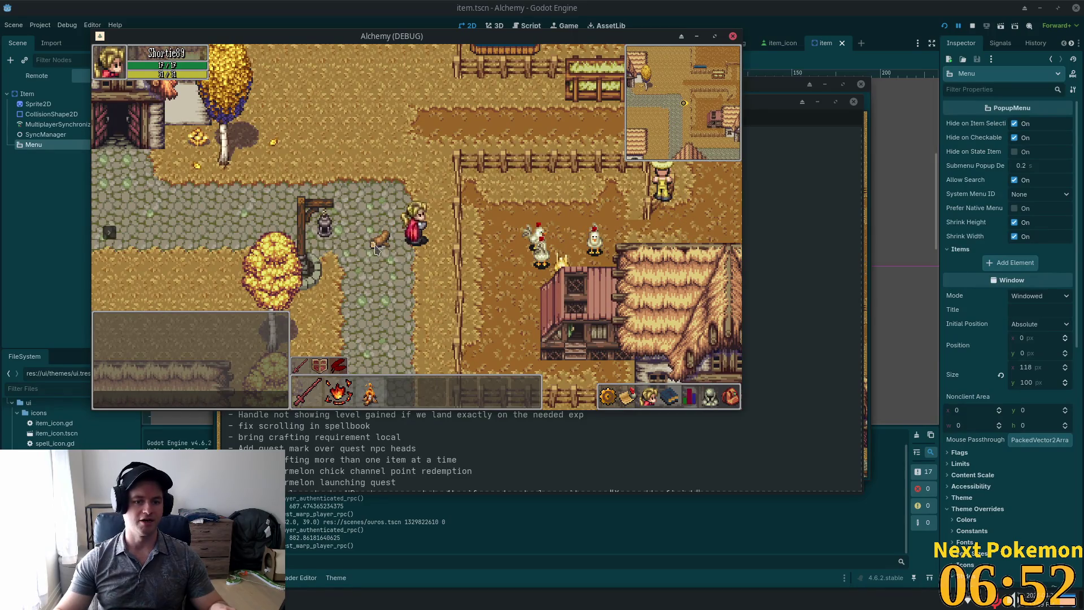
{"action": "key", "text": "Left"}
{"action": "key", "text": "Down"}
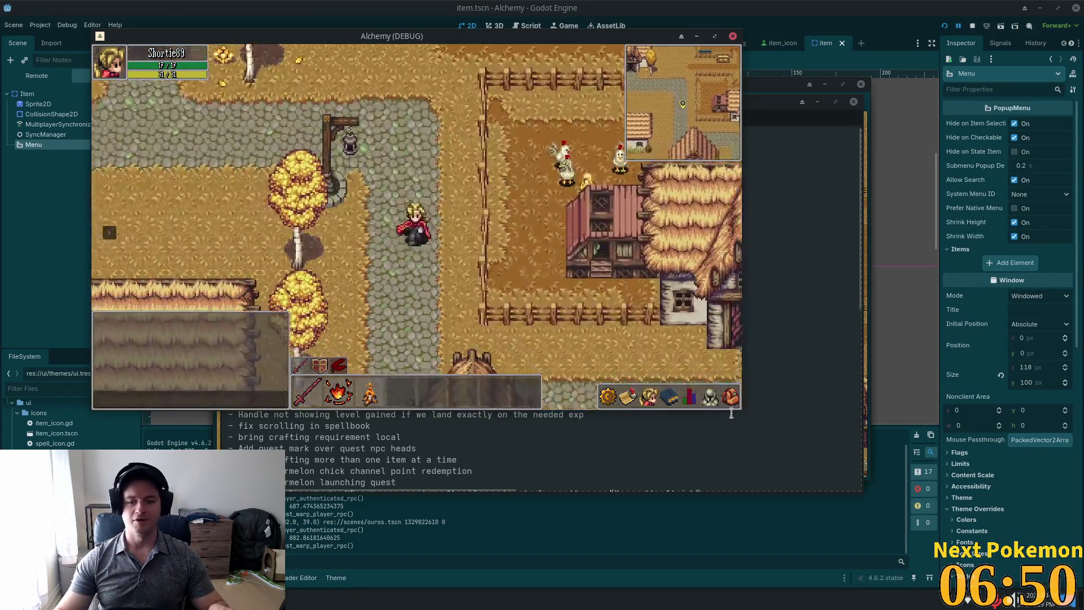
{"action": "key", "text": "i"}
{"action": "left_click", "coordinate": [692, 302]}
{"action": "left_click", "coordinate": [684, 331]}
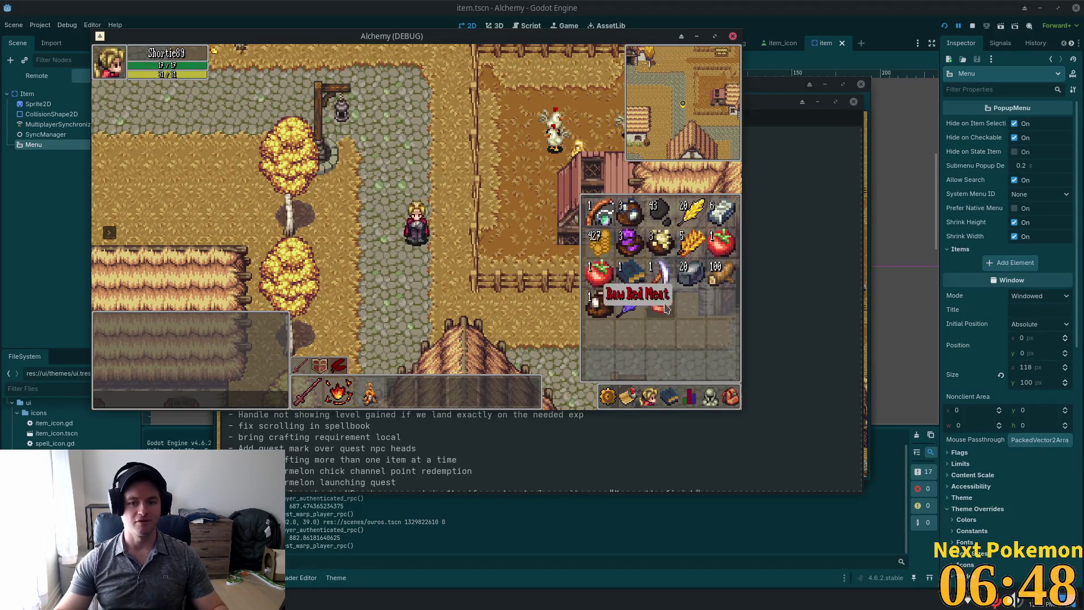
- Drop the Wood and the Stone onto the path, then select the dropped stone on the ground
{"action": "left_click", "coordinate": [721, 274]}
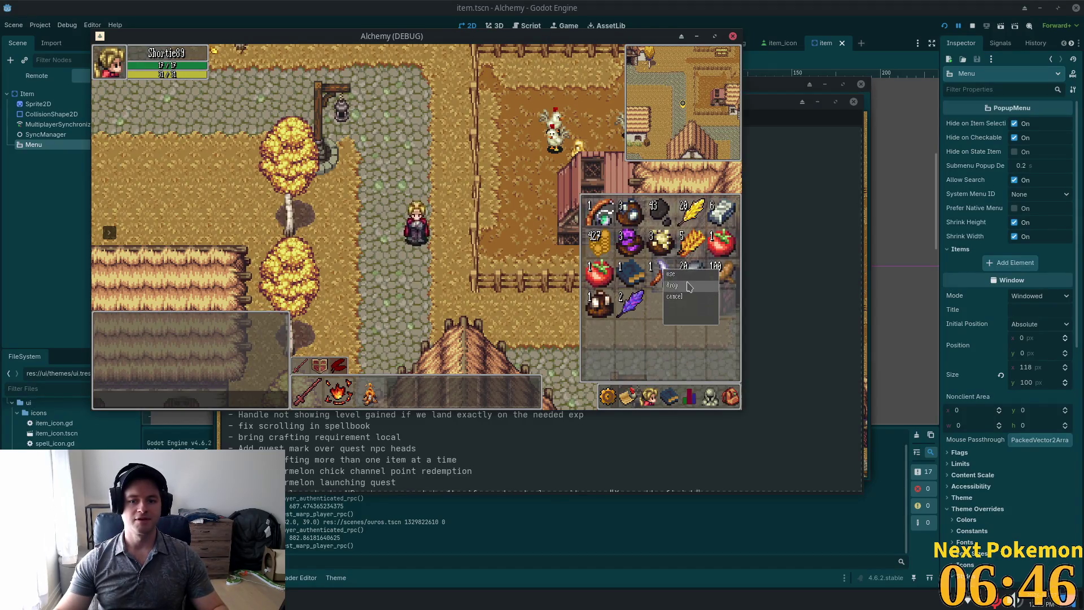
{"action": "left_click", "coordinate": [689, 287]}
{"action": "key", "text": "Up"}
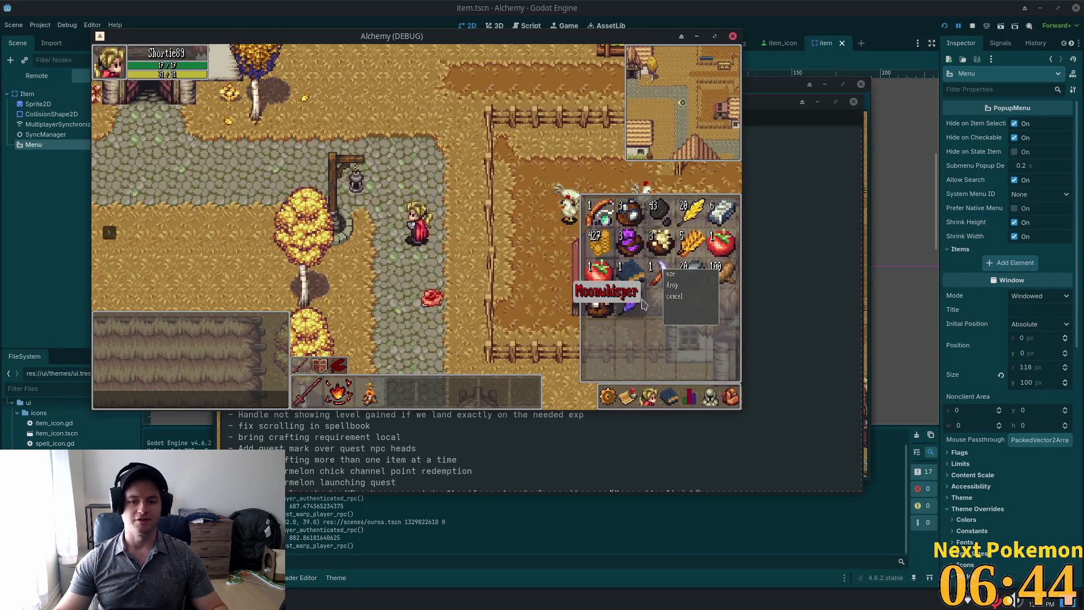
{"action": "left_click", "coordinate": [672, 285]}
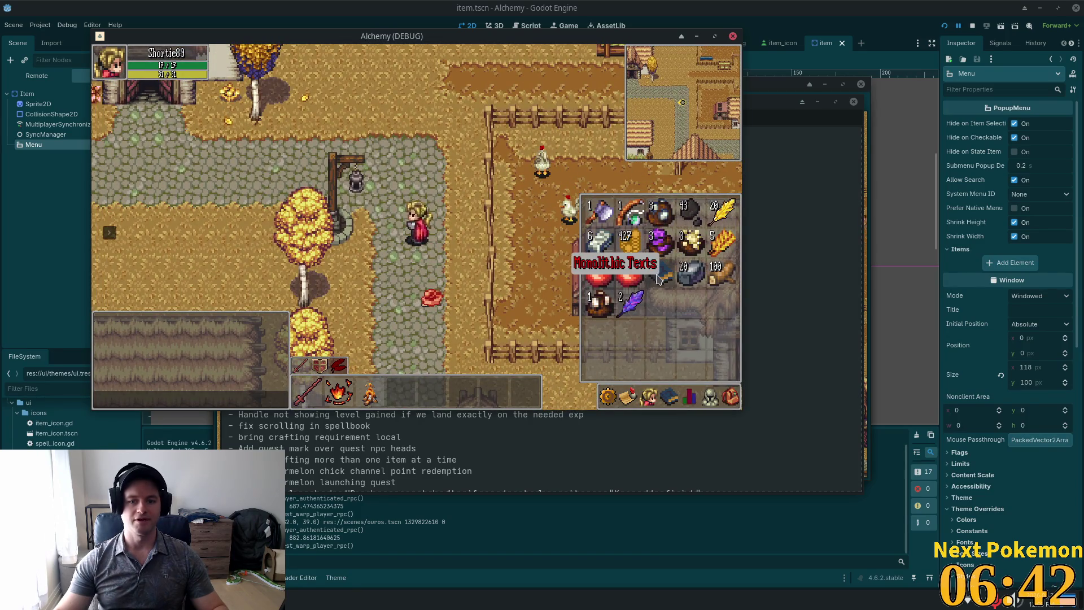
{"action": "left_click", "coordinate": [667, 276]}
{"action": "left_click", "coordinate": [688, 288]}
{"action": "key", "text": "Left"}
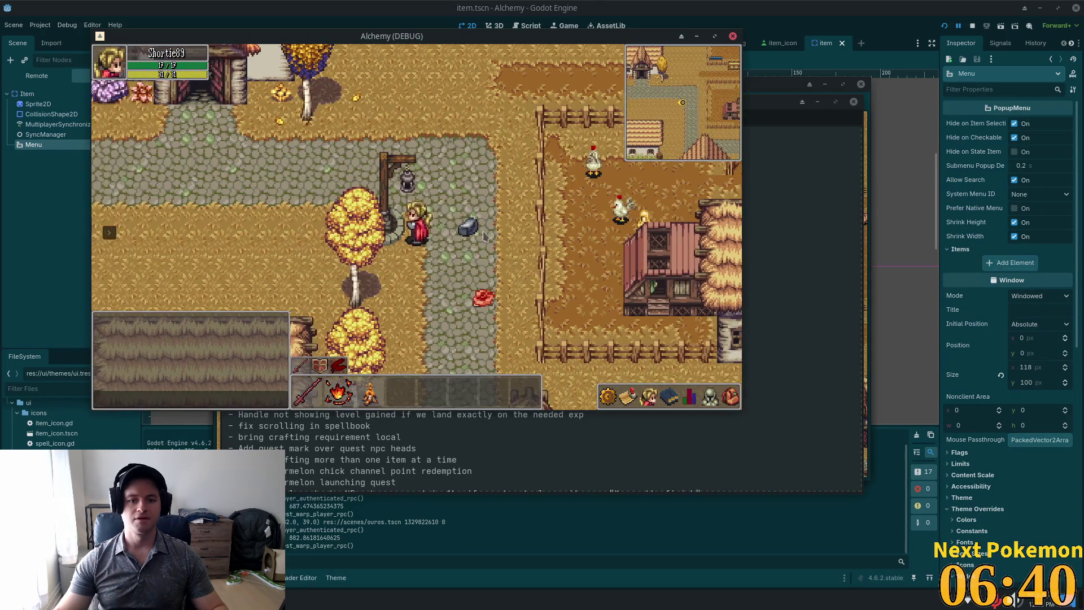
{"action": "left_click", "coordinate": [468, 230]}
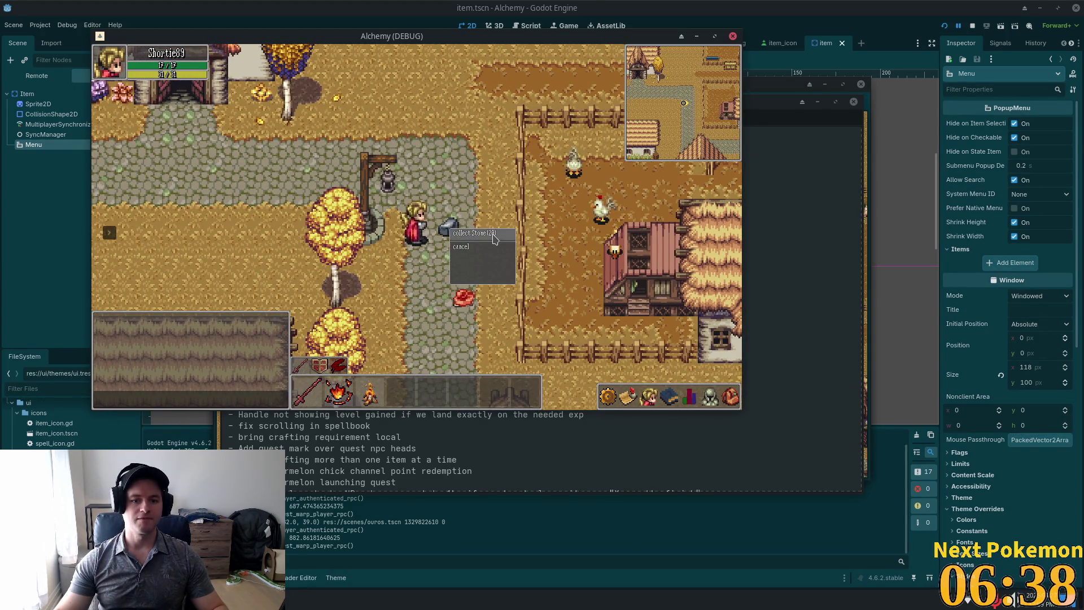
- Collect the stone, take the Wood from the ground stack, and step onto the raw meat
{"action": "left_click", "coordinate": [473, 251]}
{"action": "key", "text": "Down"}
{"action": "key", "text": "Right"}
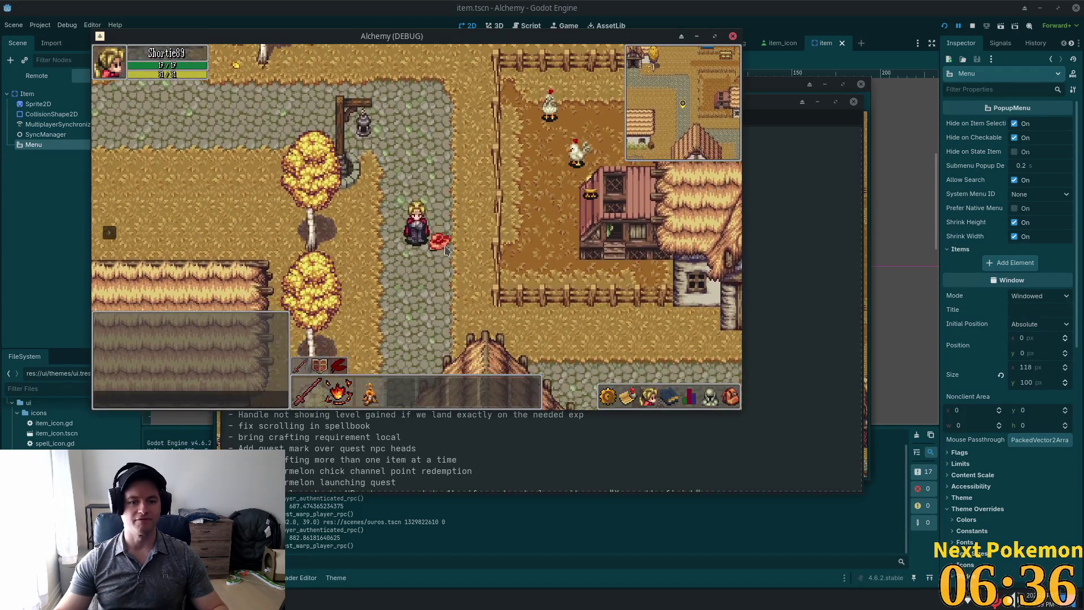
{"action": "left_click", "coordinate": [447, 247]}
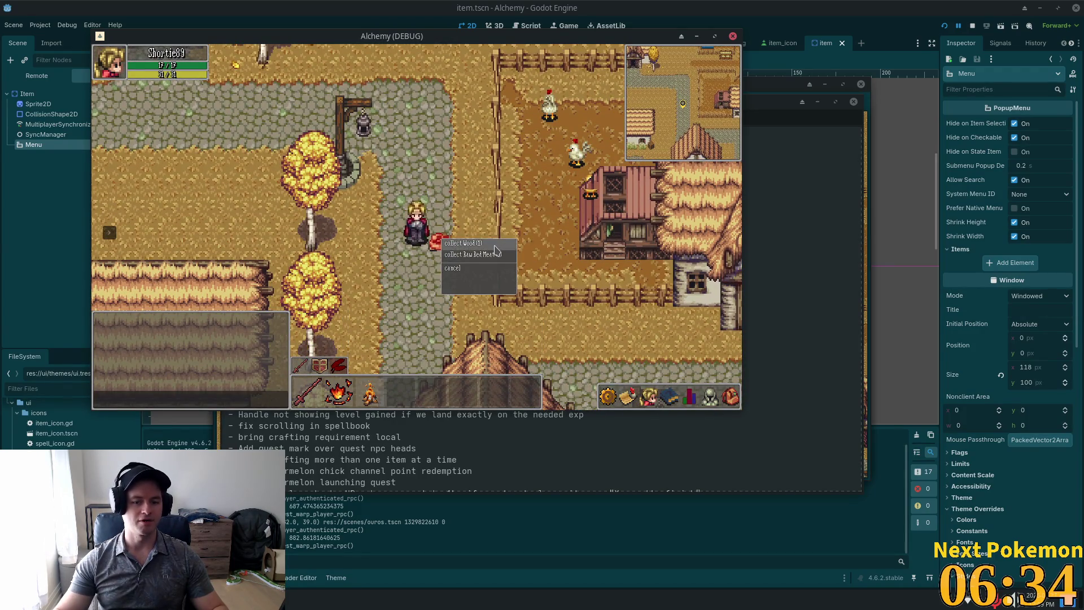
{"action": "left_click", "coordinate": [457, 244]}
{"action": "key", "text": "Right"}
- Walk north, then east and south past the thatched house and lamp posts
{"action": "key", "text": "Up"}
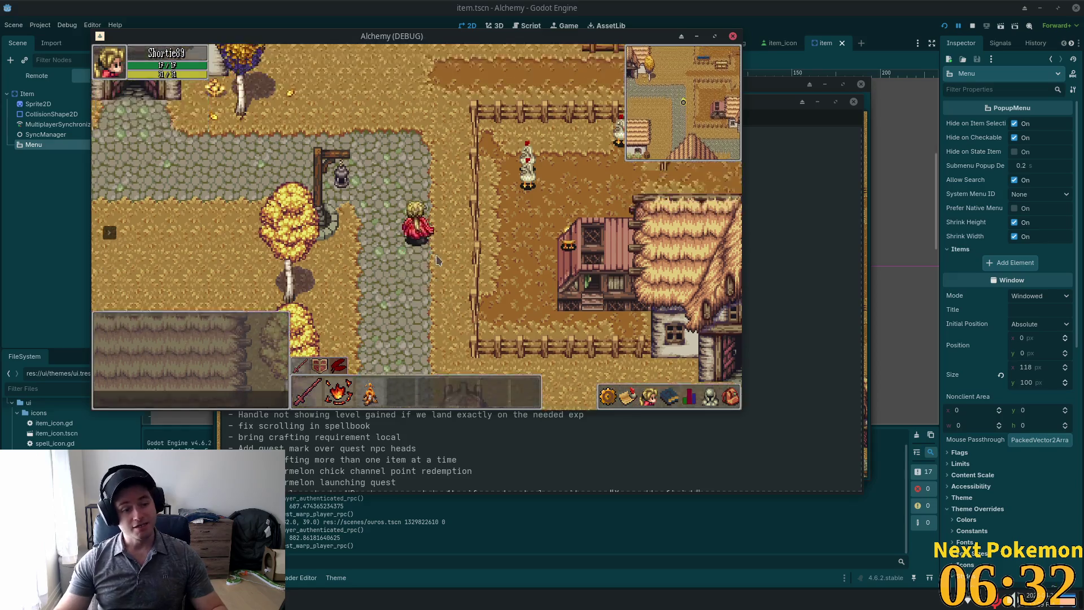
{"action": "key", "text": "Right"}
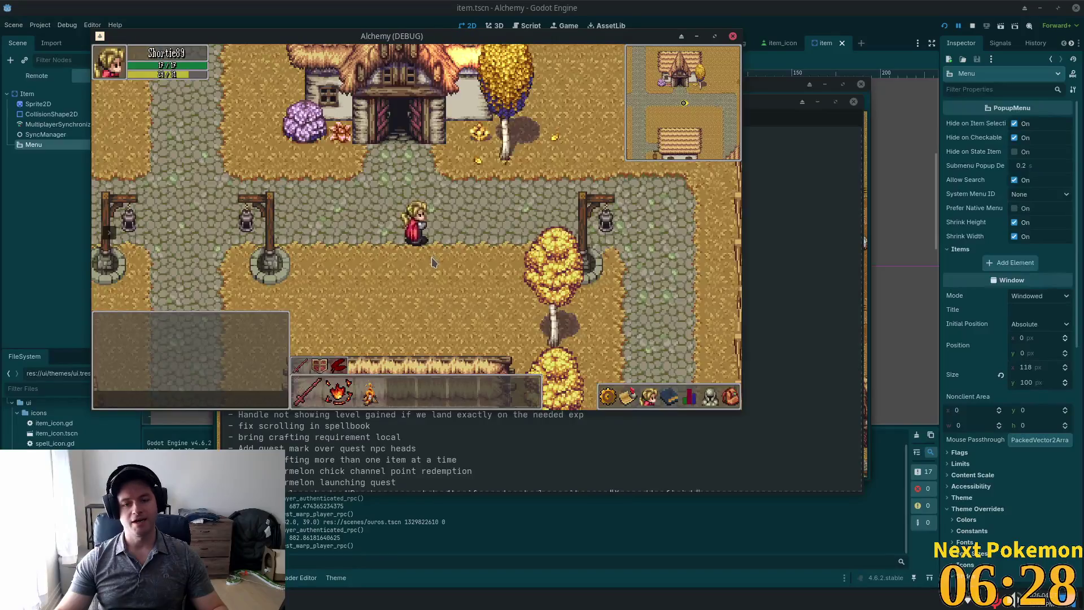
{"action": "key", "text": "Right"}
{"action": "key", "text": "Down"}
{"action": "key", "text": "Down"}
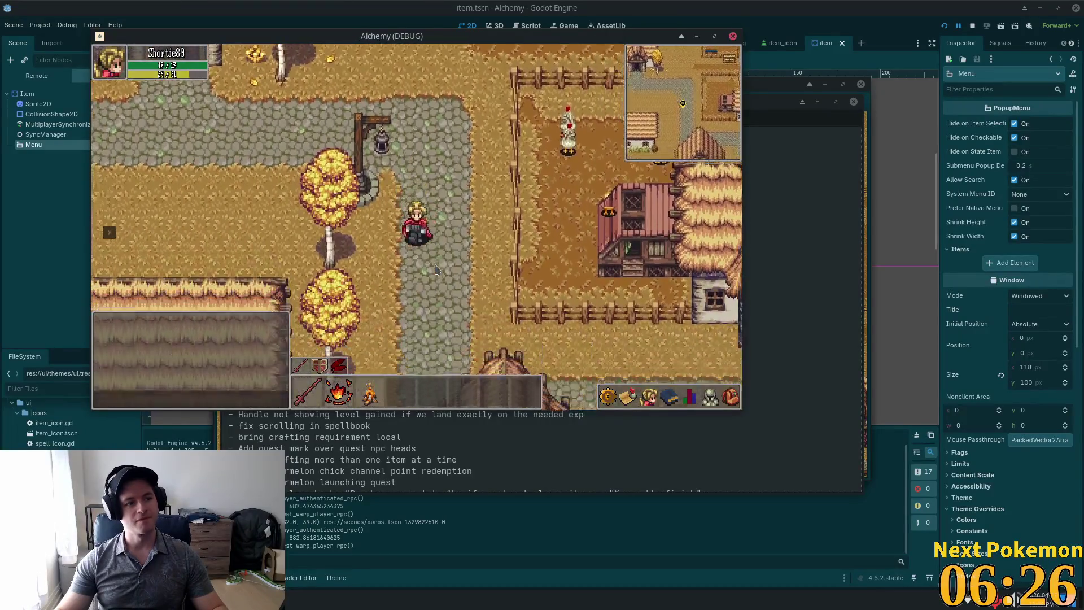
{"action": "key", "text": "Right"}
{"action": "key", "text": "Right"}
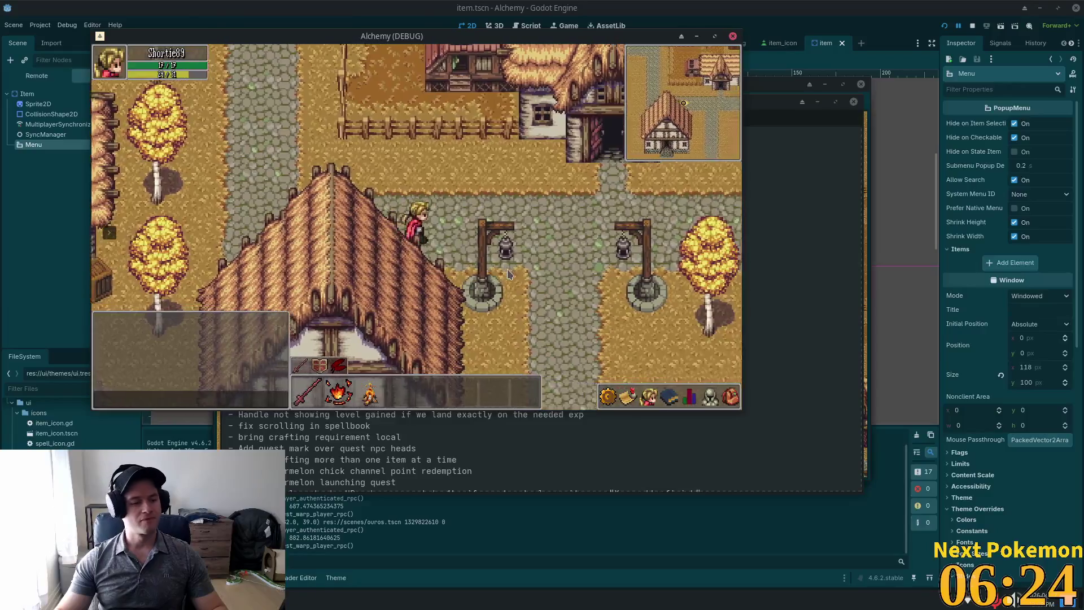
{"action": "key", "text": "Right"}
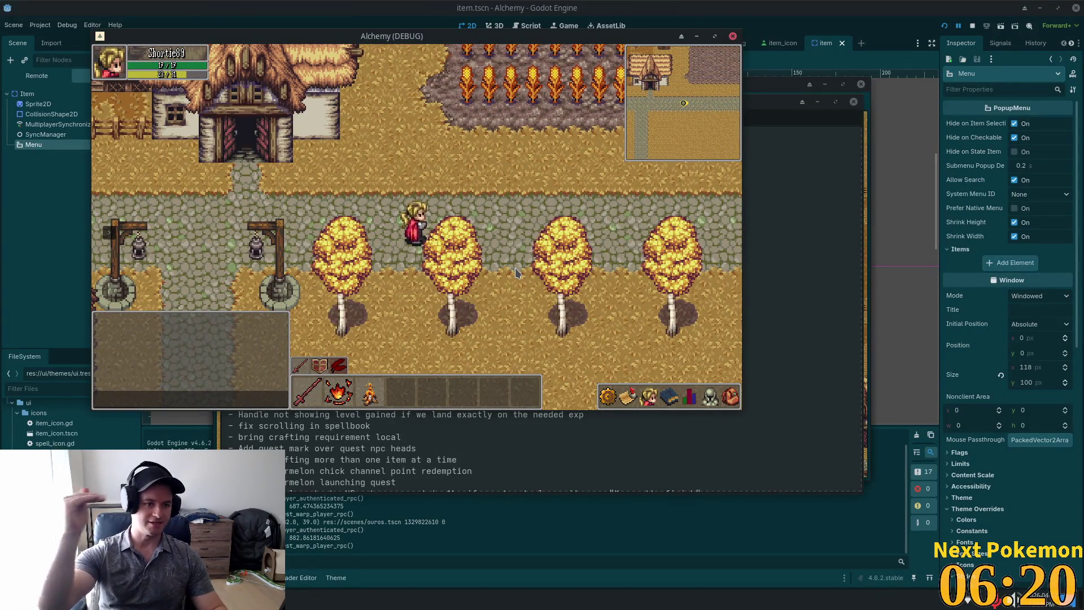
- Walk west, north and south through town to the lamp-post crossroads below the large house
{"action": "key", "text": "Left"}
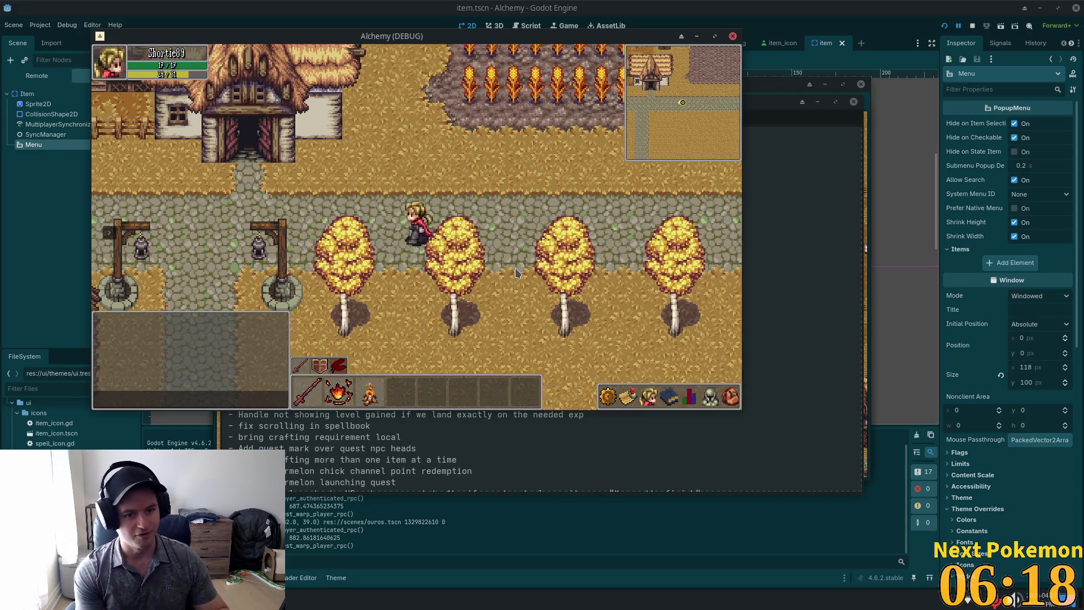
{"action": "key", "text": "Up"}
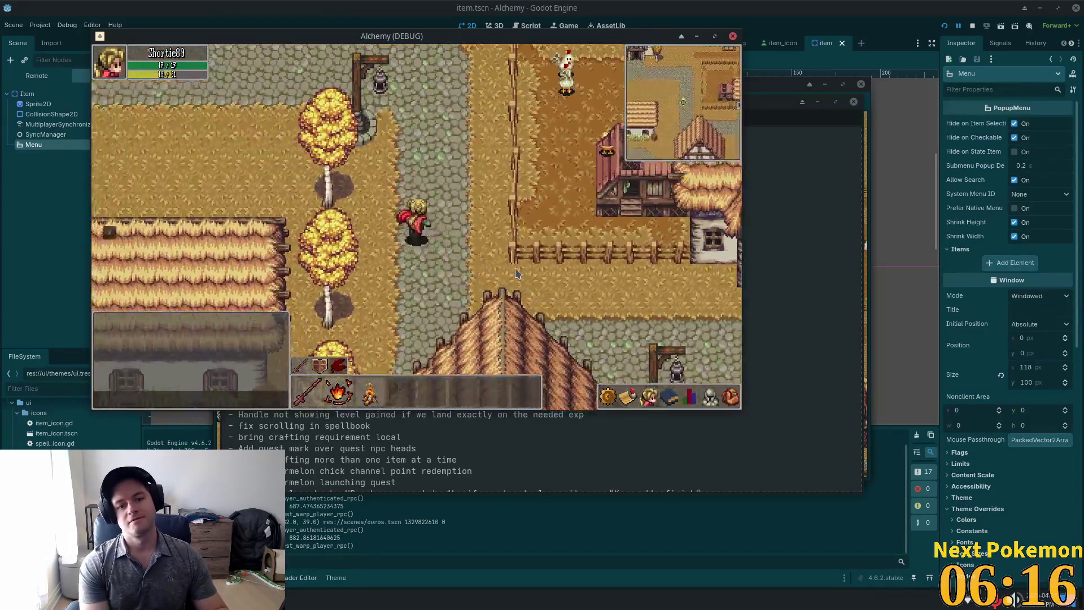
{"action": "key", "text": "Down"}
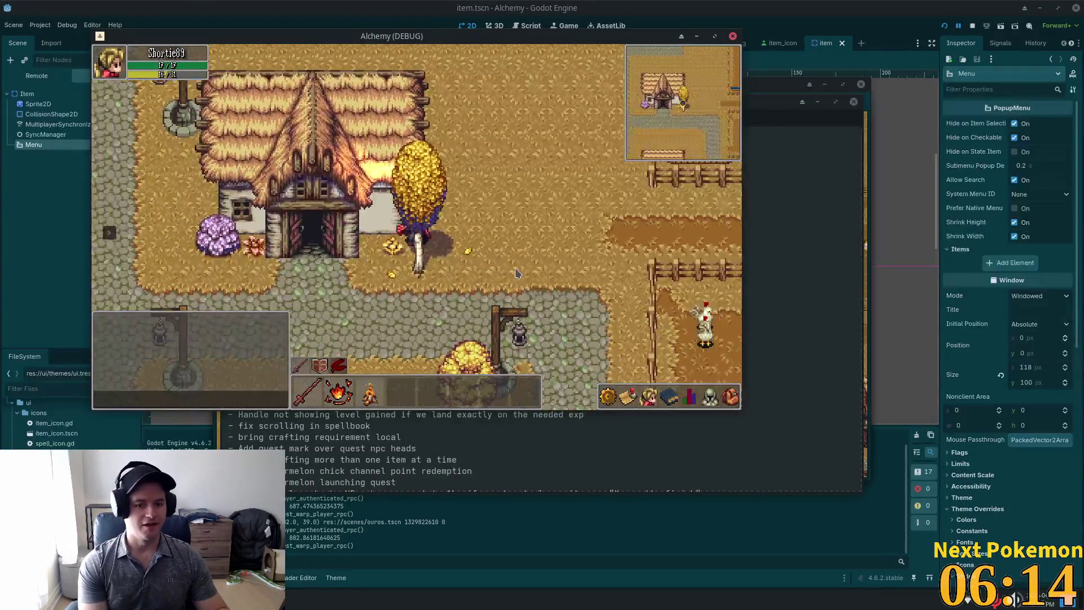
{"action": "key", "text": "Left"}
{"action": "key", "text": "Left"}
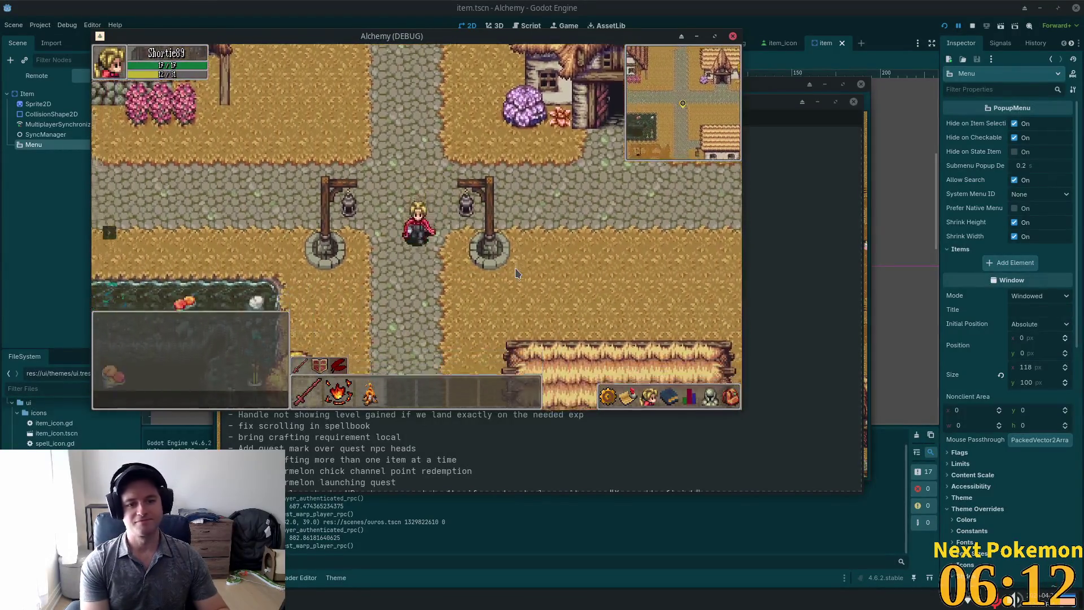
{"action": "key", "text": "Down"}
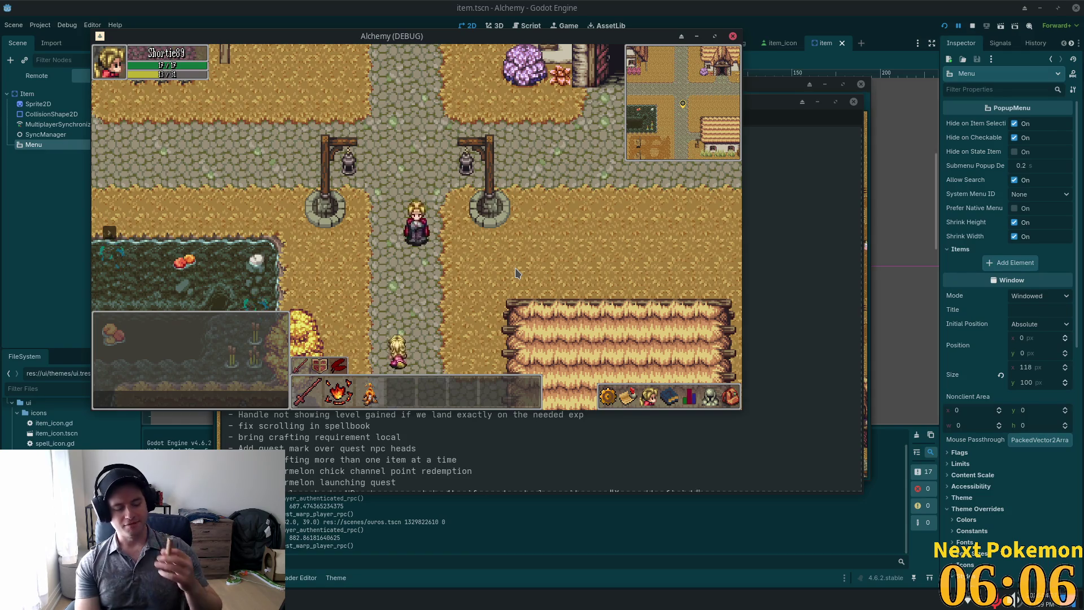
{"action": "key", "text": "Up"}
{"action": "key", "text": "Left"}
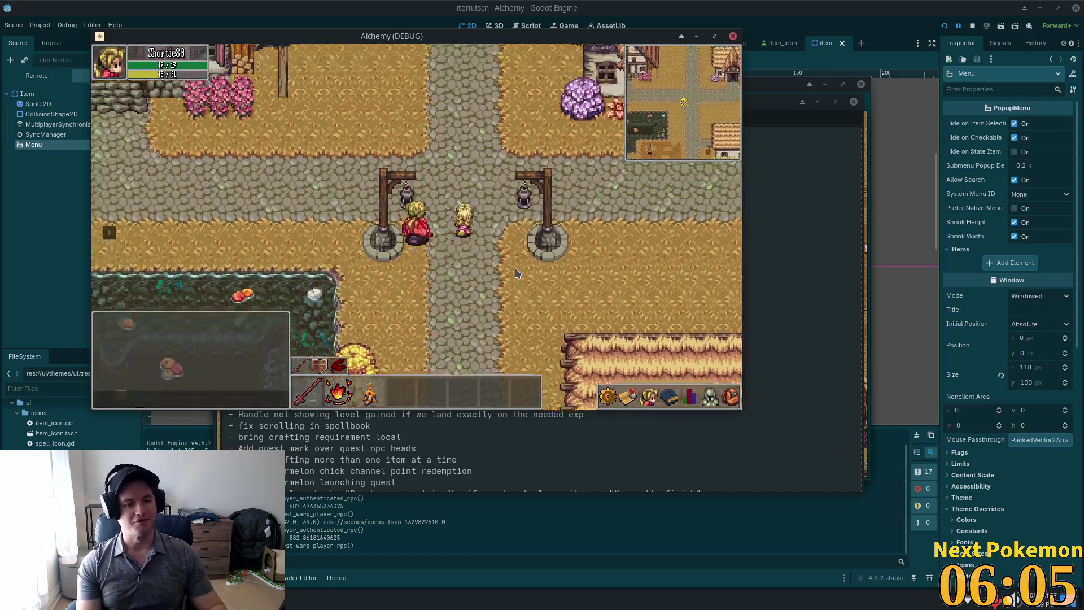
{"action": "key", "text": "Left"}
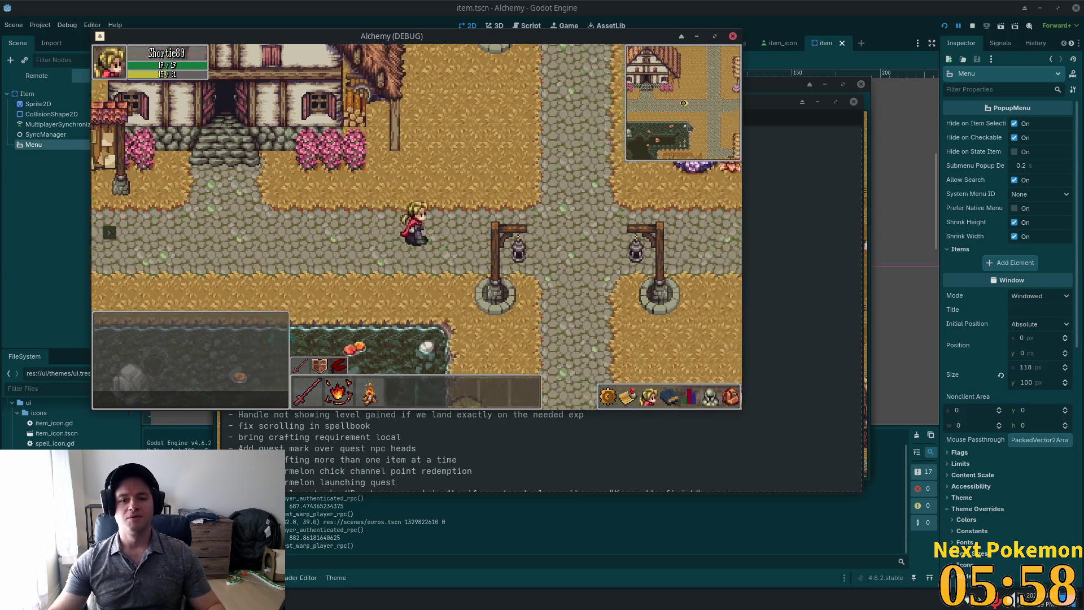
- Delete the 'Add right click menu to grounded items' TODO line, then return to the game
{"action": "left_click", "coordinate": [757, 169]}
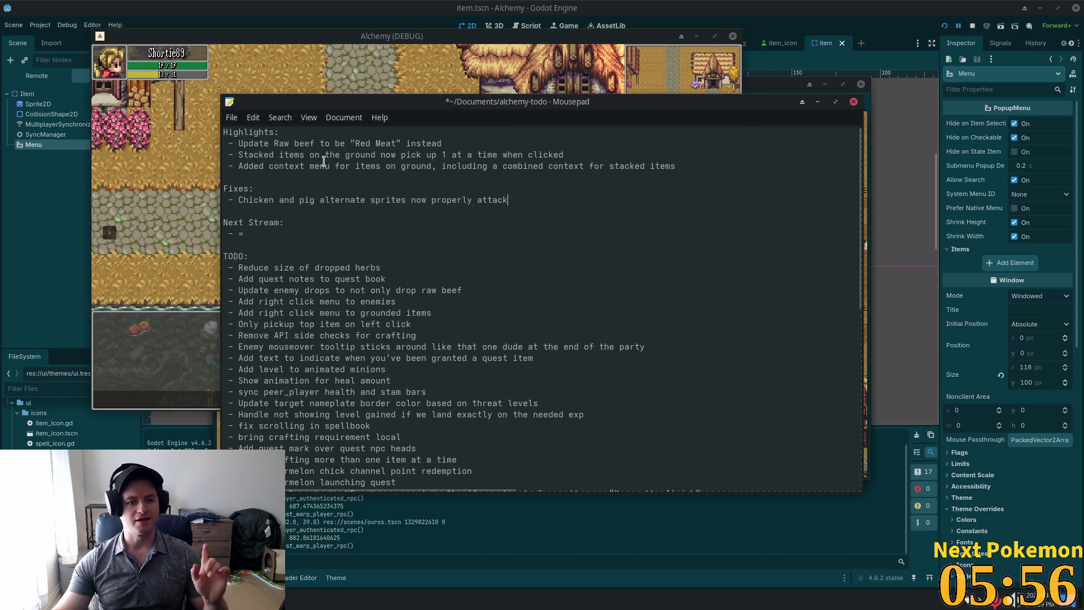
{"action": "left_click", "coordinate": [401, 314]}
{"action": "left_click_drag", "start_coordinate": [433, 313], "coordinate": [215, 314]}
{"action": "key", "text": "BackSpace"}
{"action": "key", "text": "BackSpace"}
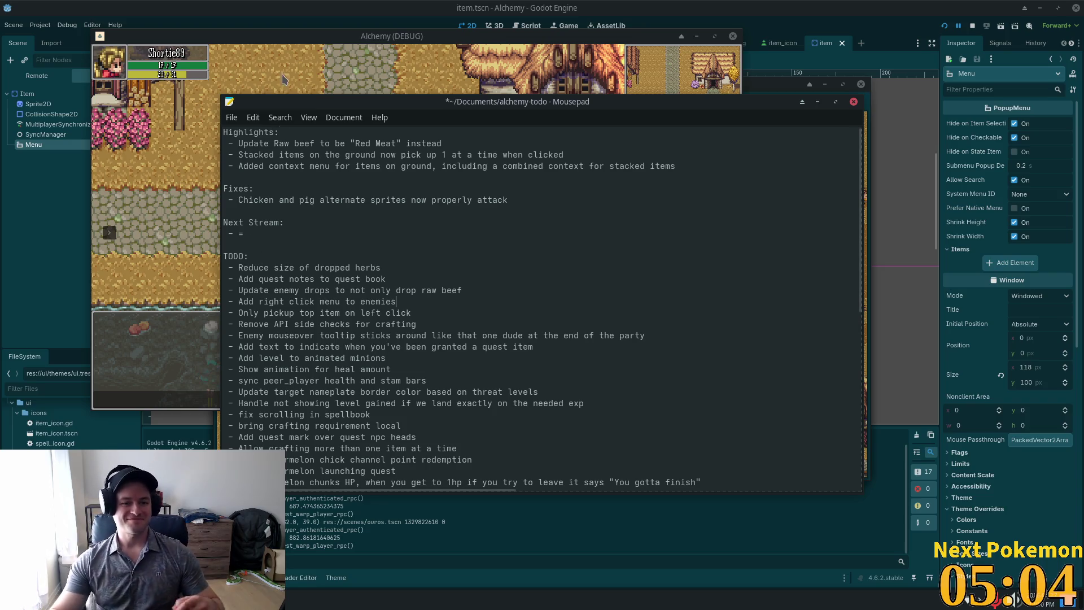
{"action": "left_click", "coordinate": [419, 86]}
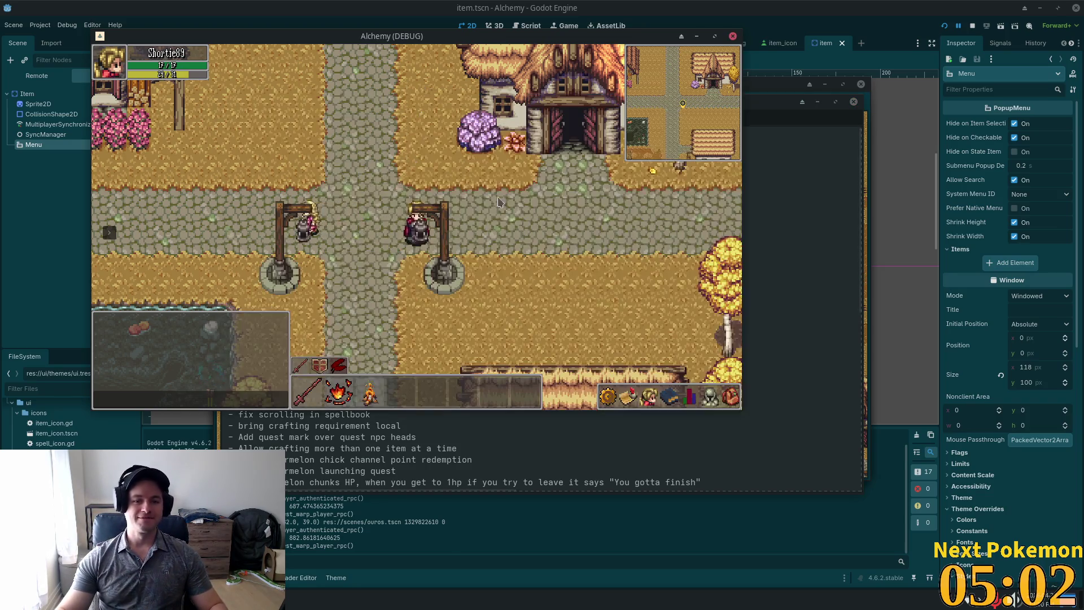
- Walk the character west through town, north to a crossroads, then west toward the river
{"action": "key", "text": "d"}
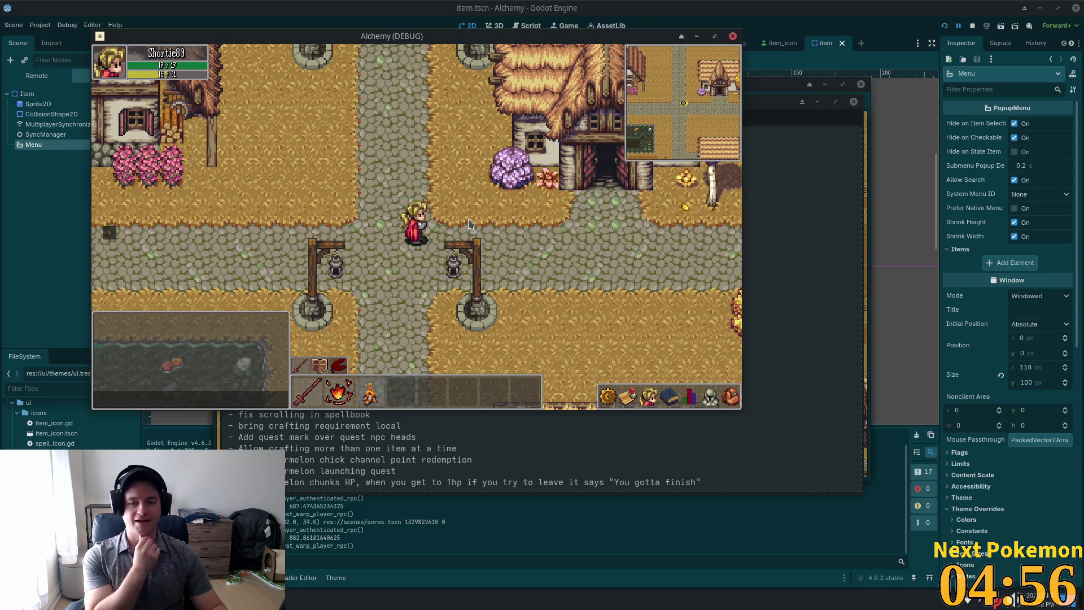
{"action": "key", "text": "Left"}
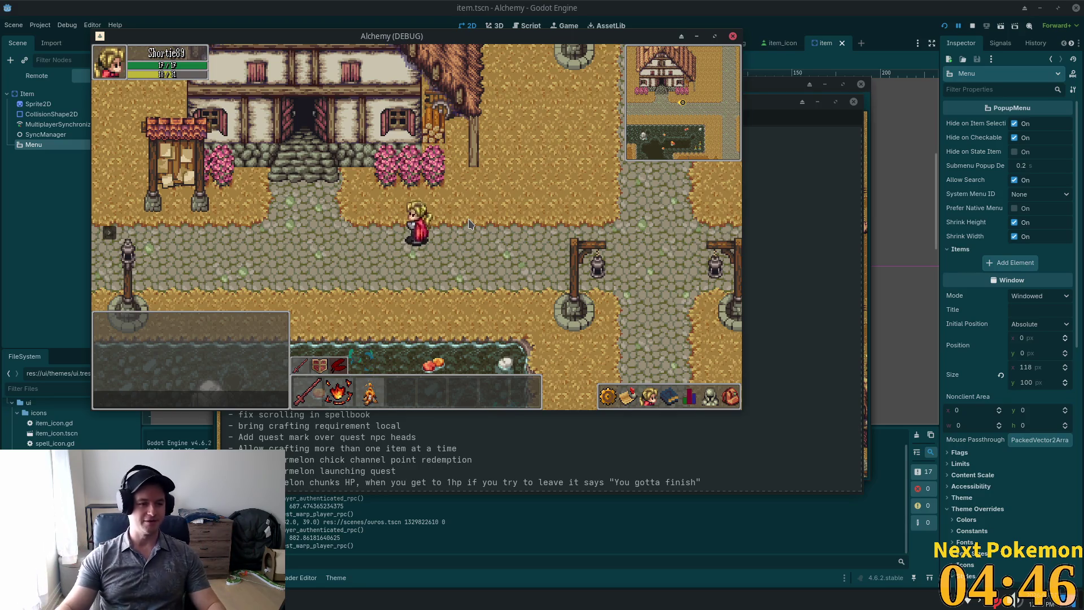
{"action": "key", "text": "d"}
{"action": "key", "text": "w"}
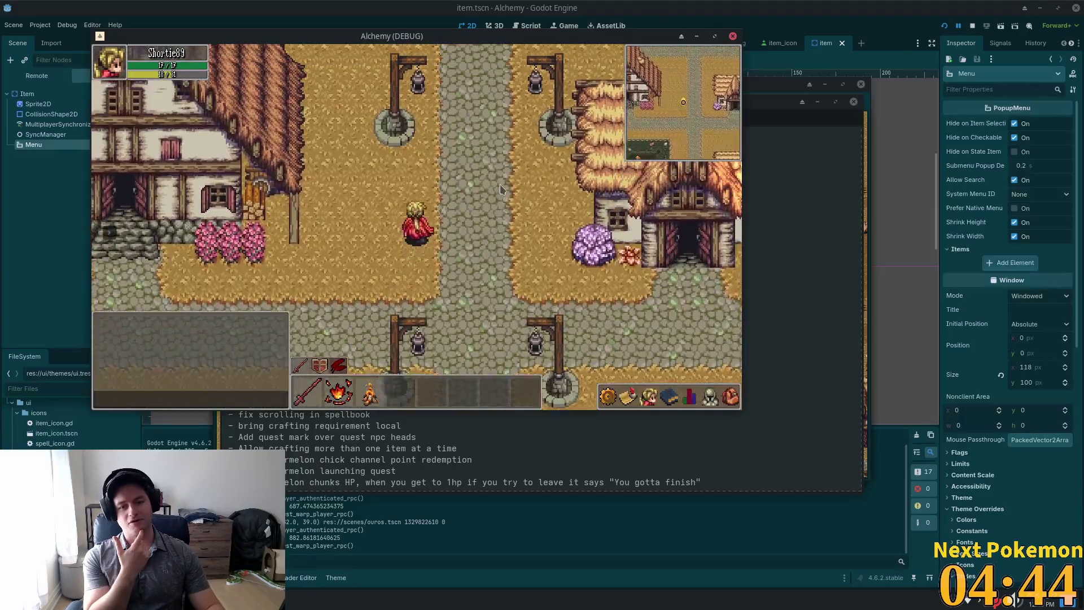
{"action": "key", "text": "w"}
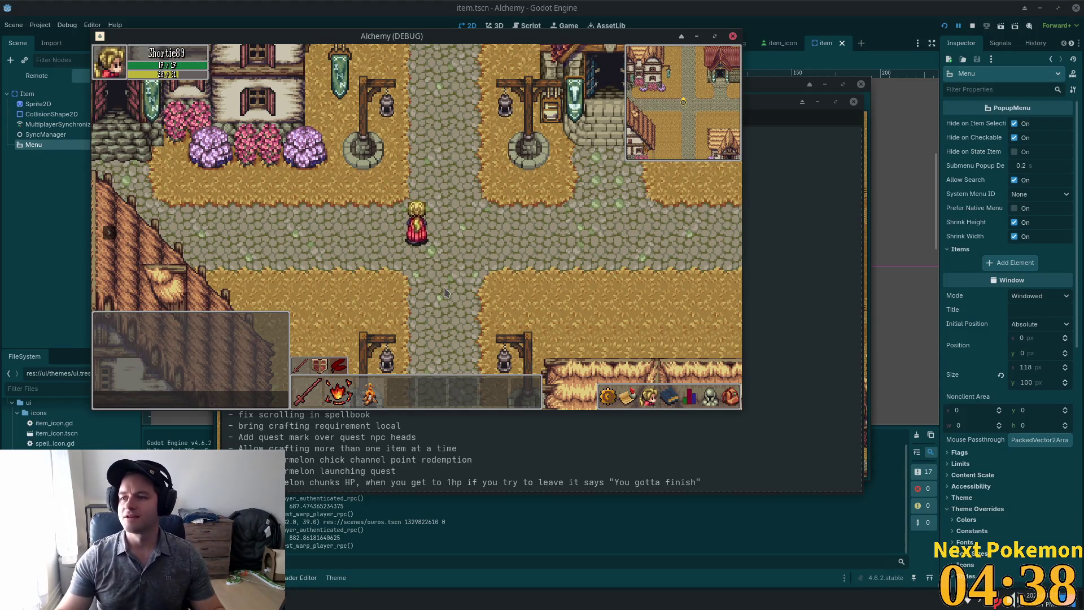
{"action": "key", "text": "d"}
{"action": "key", "text": "s"}
{"action": "key", "text": "s"}
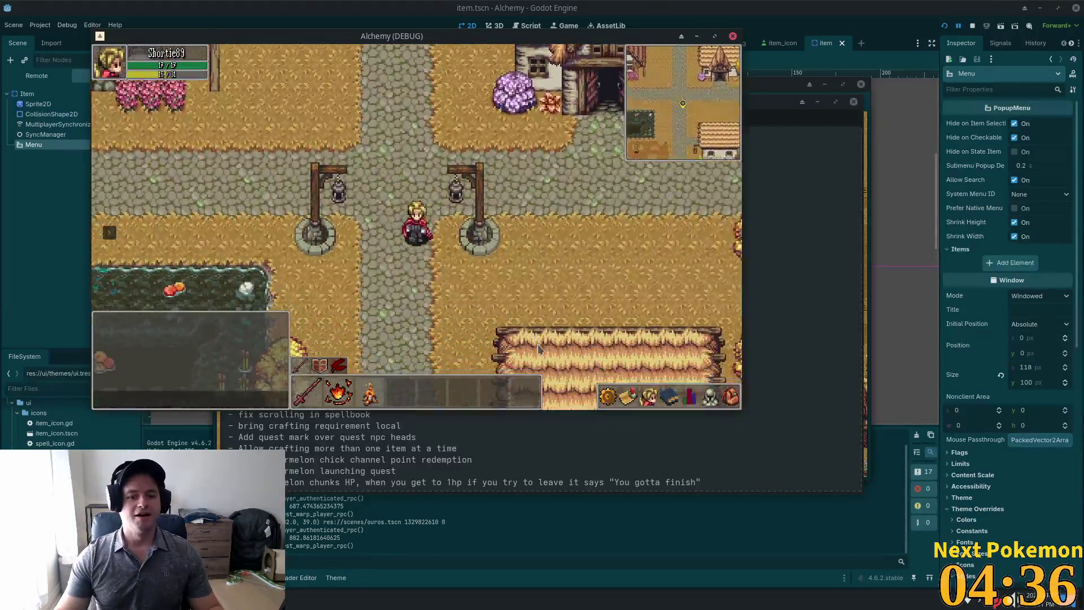
{"action": "key", "text": "a"}
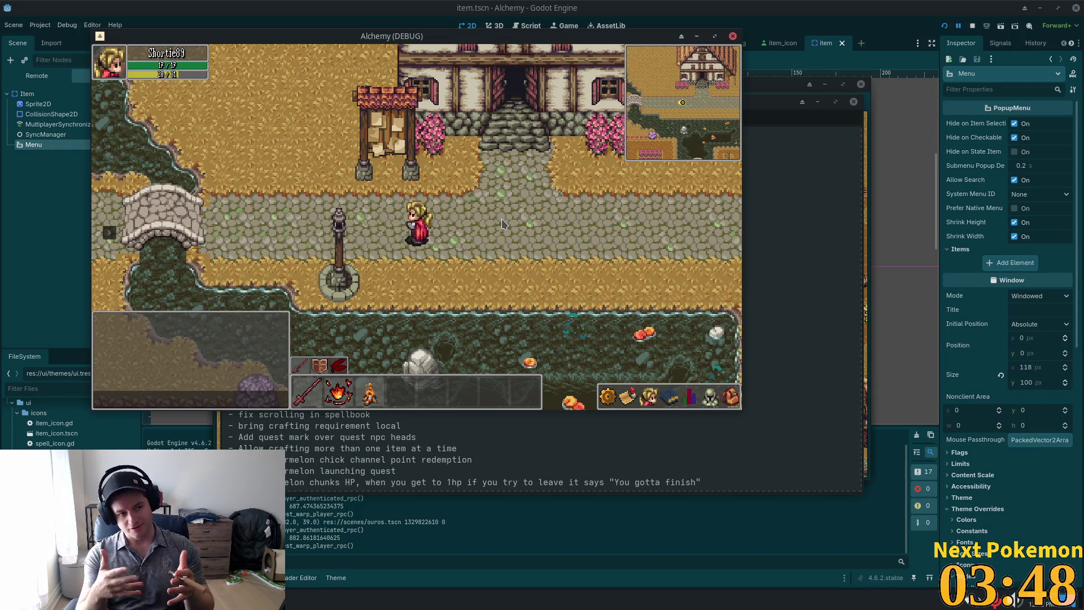
- Walk south-east, east and north up the path to the crossroads by the thatched house
{"action": "key", "text": "s"}
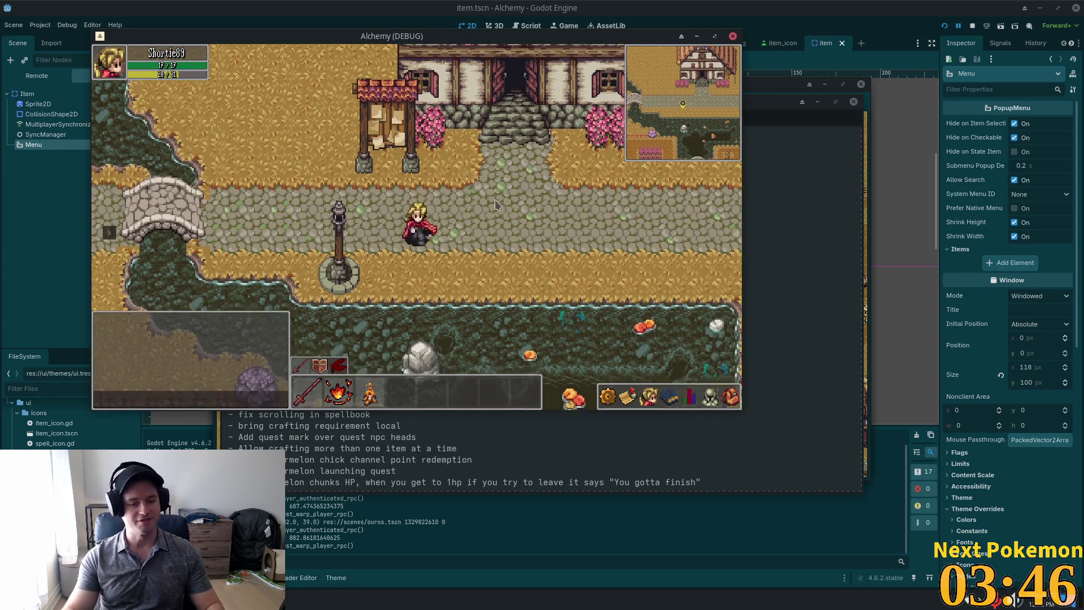
{"action": "key", "text": "d"}
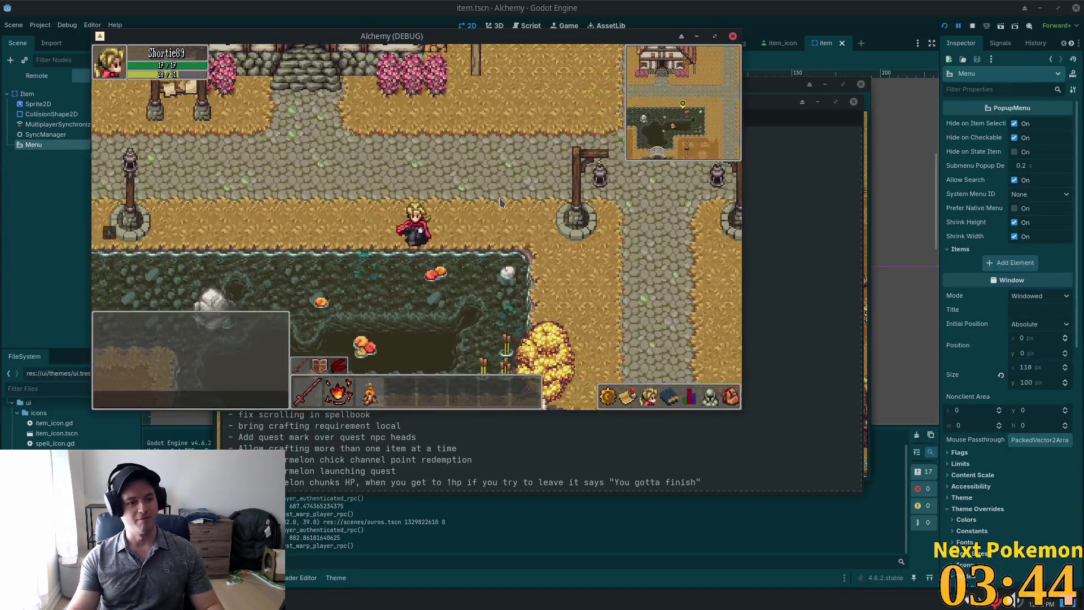
{"action": "key", "text": "w"}
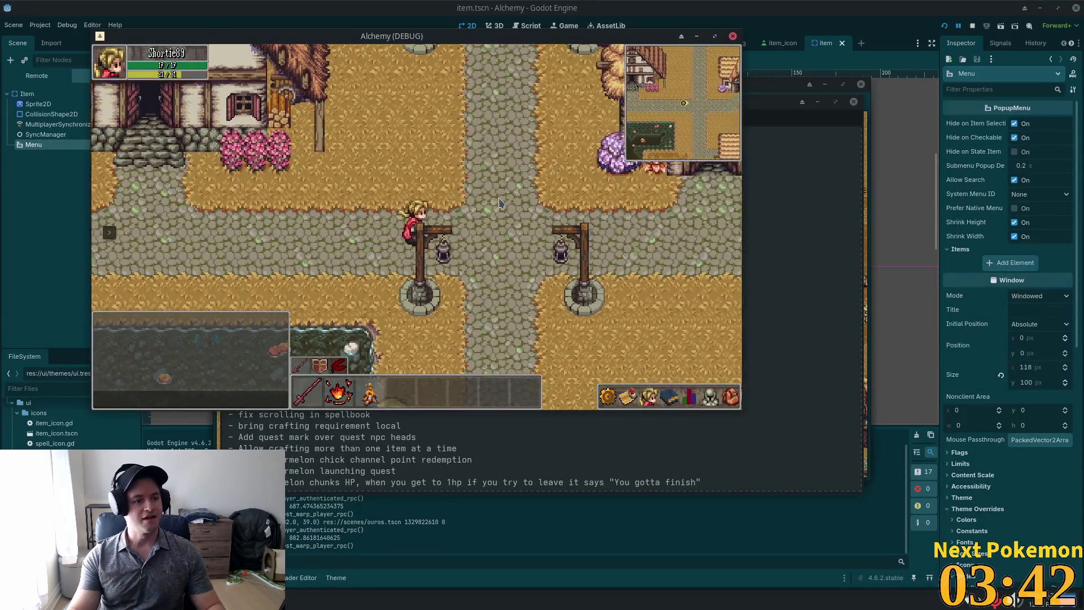
{"action": "key", "text": "w"}
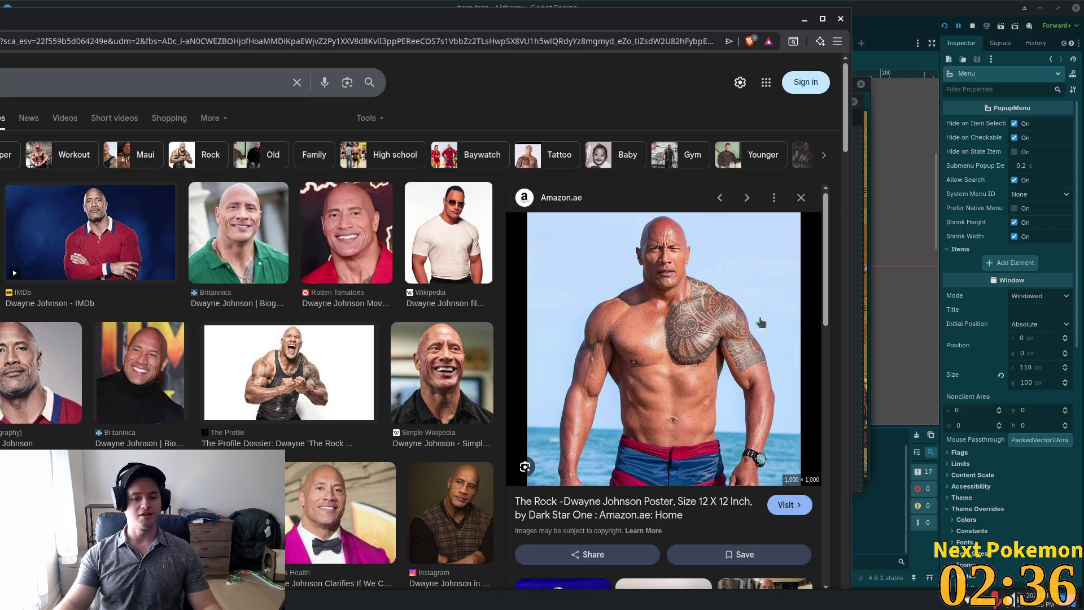
- Preview the actor's profile image, then resize Chrome and move it off to the right
{"action": "scroll", "coordinate": [611, 379], "scroll_direction": "down", "scroll_amount": 1}
{"action": "left_click", "coordinate": [262, 356]}
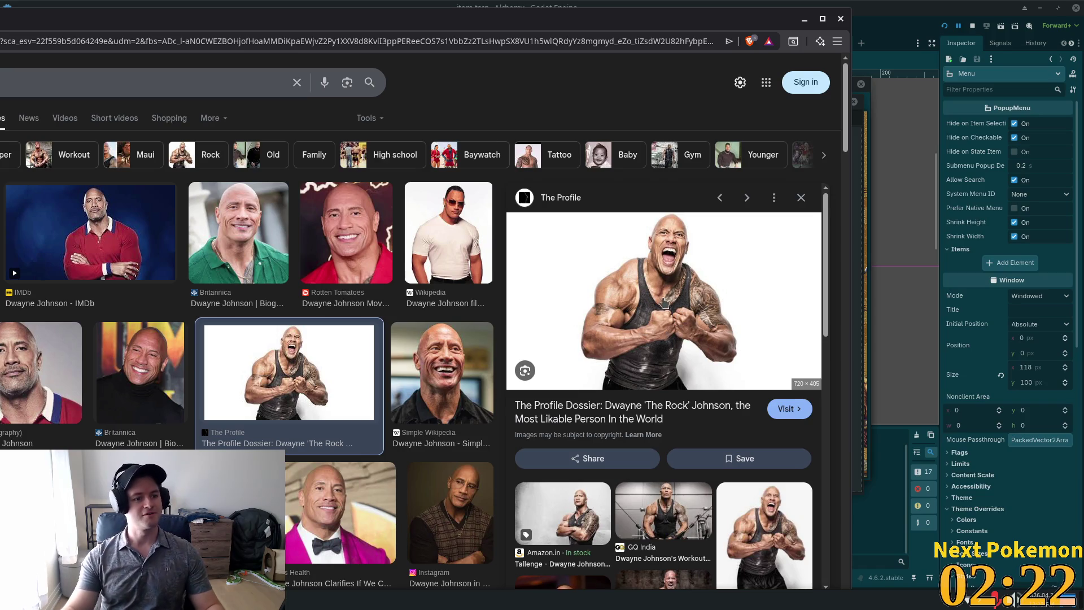
{"action": "double_click", "coordinate": [424, 17]}
{"action": "left_click_drag", "start_coordinate": [772, 24], "coordinate": [1083, 62]}
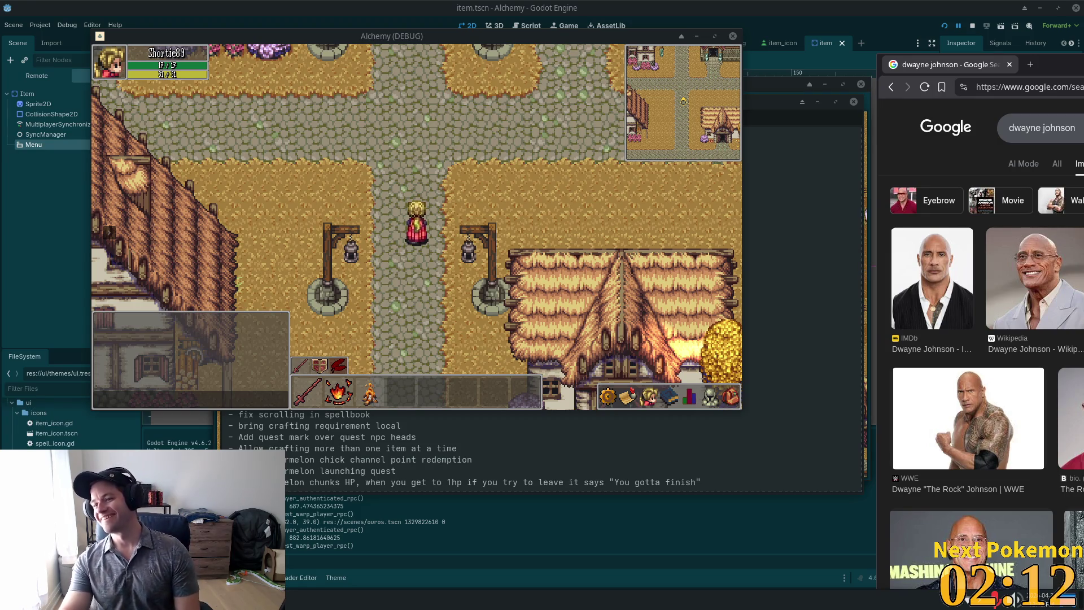
- In the running Alchemy game, walk the character north, then west along the road onto the bridge
{"action": "left_click", "coordinate": [865, 212]}
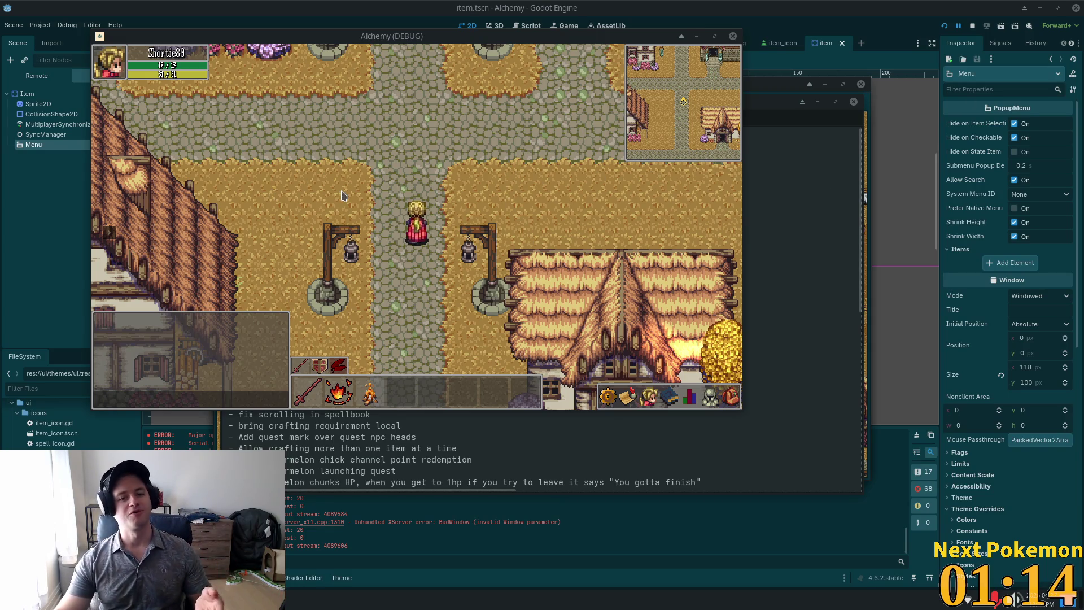
{"action": "key", "text": "w"}
{"action": "key", "text": "a"}
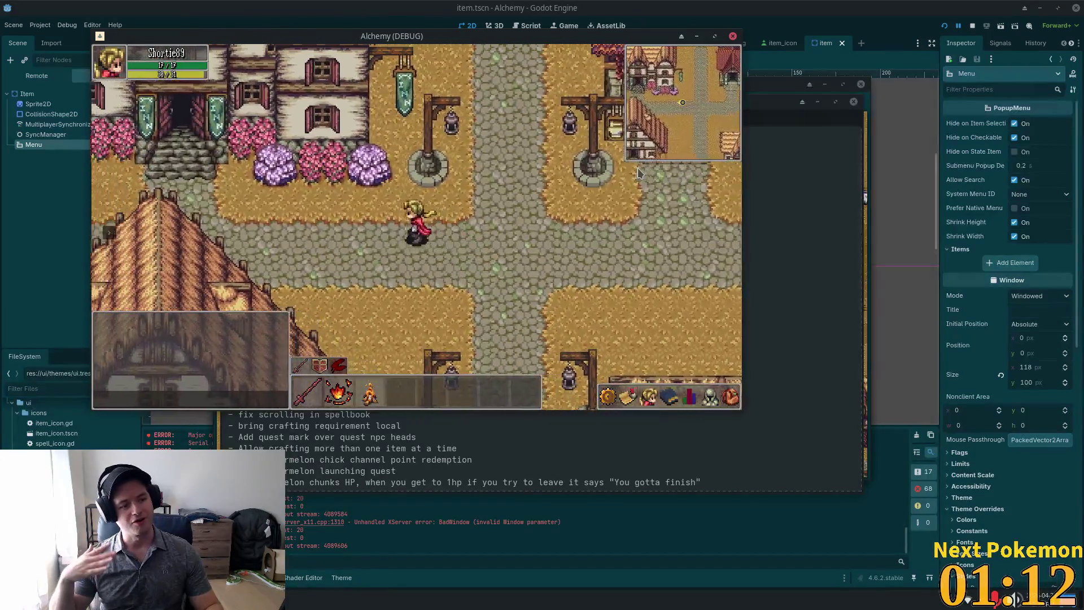
{"action": "key", "text": "a"}
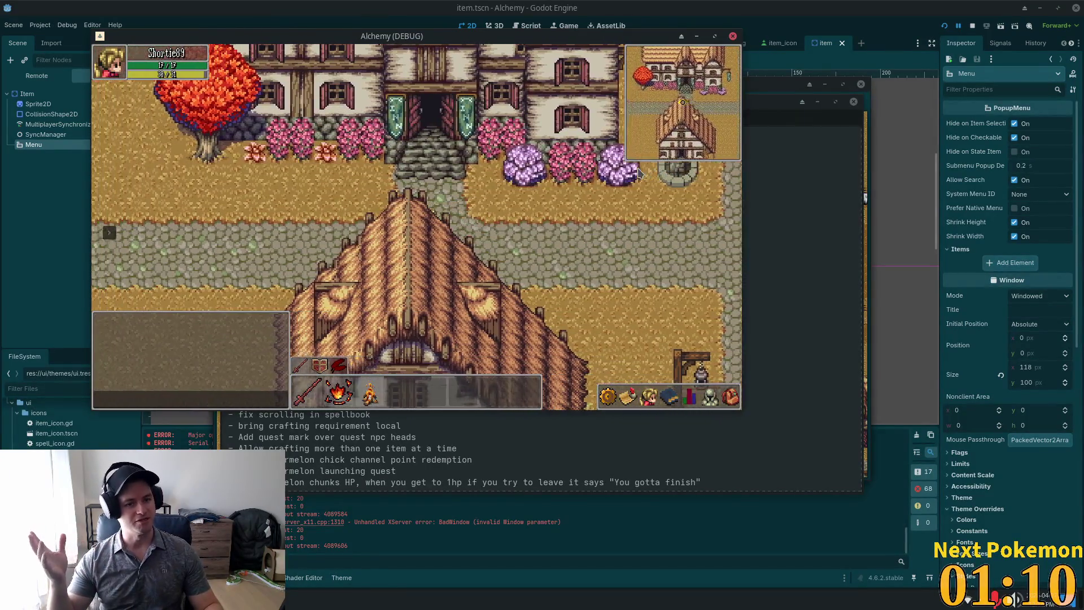
{"action": "key", "text": "a"}
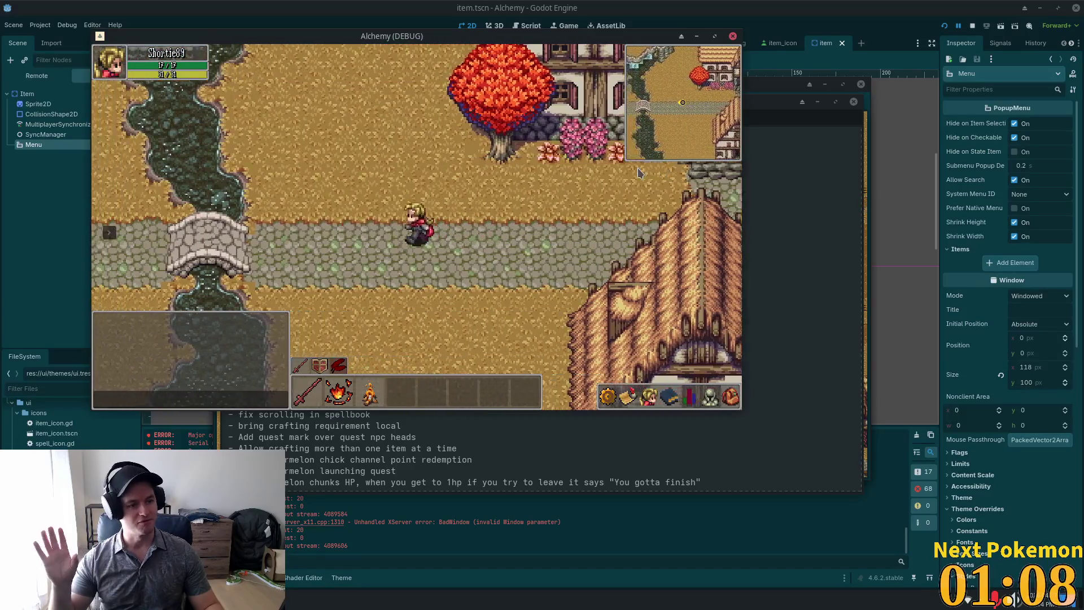
{"action": "key", "text": "a"}
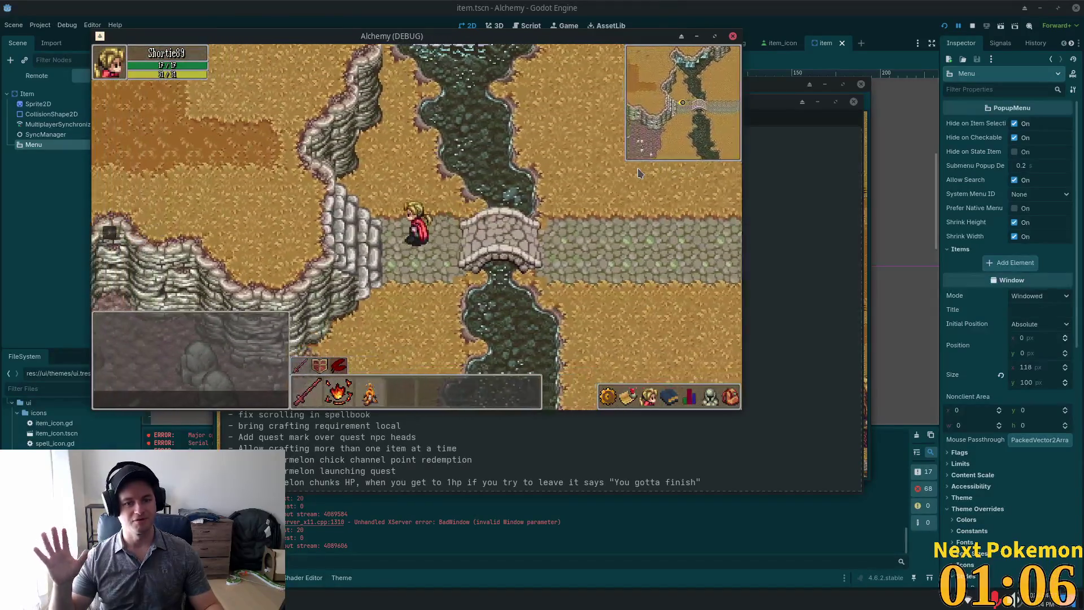
- Walk the character back east through town to the fenced cow pen beside the bannered hall
{"action": "key", "text": "d"}
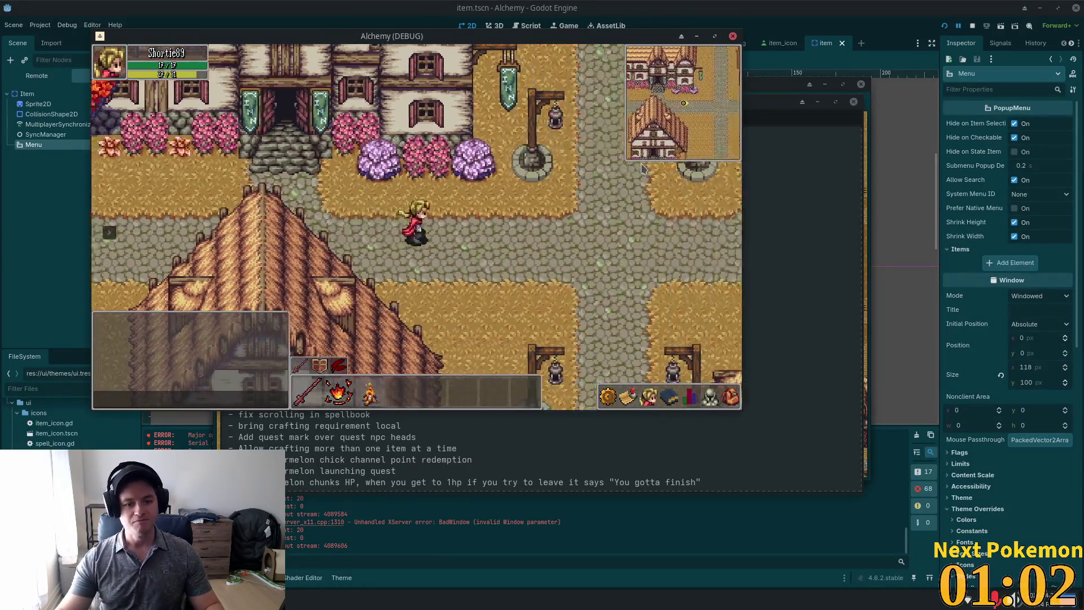
{"action": "key", "text": "d"}
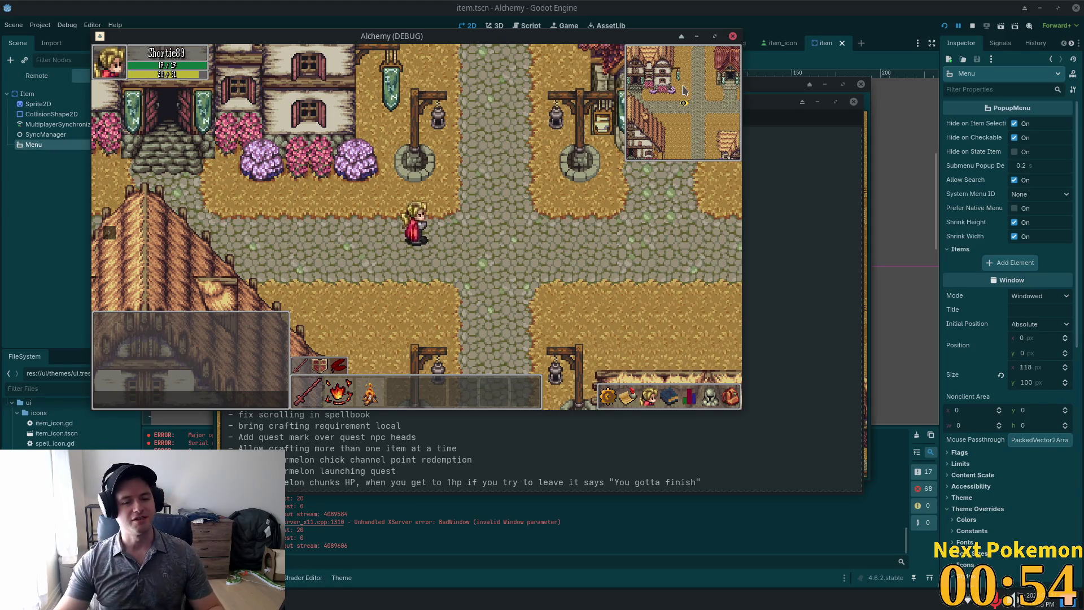
{"action": "key", "text": "d"}
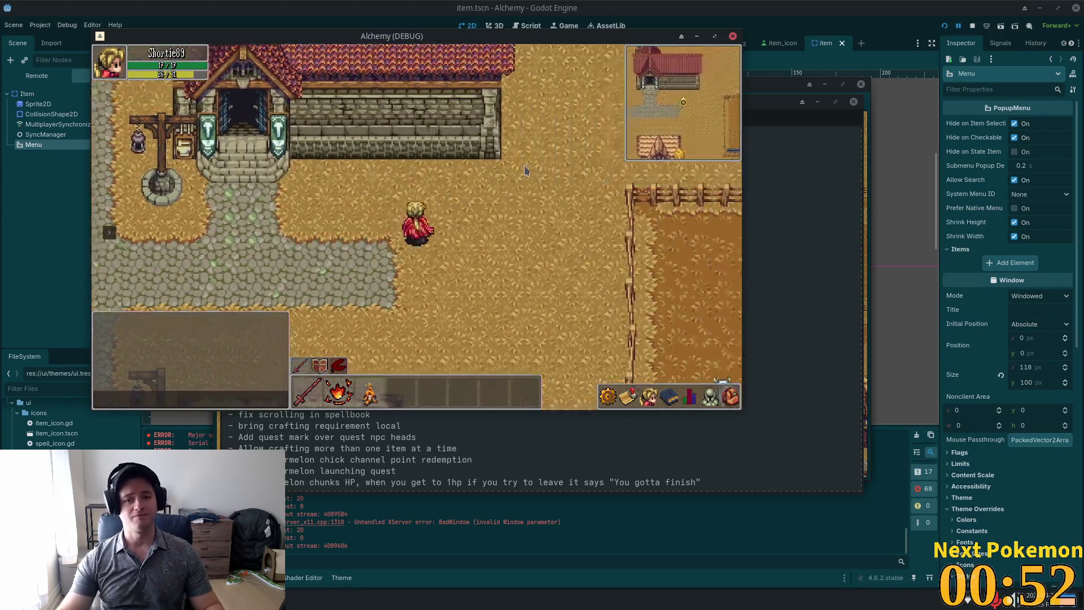
{"action": "key", "text": "d"}
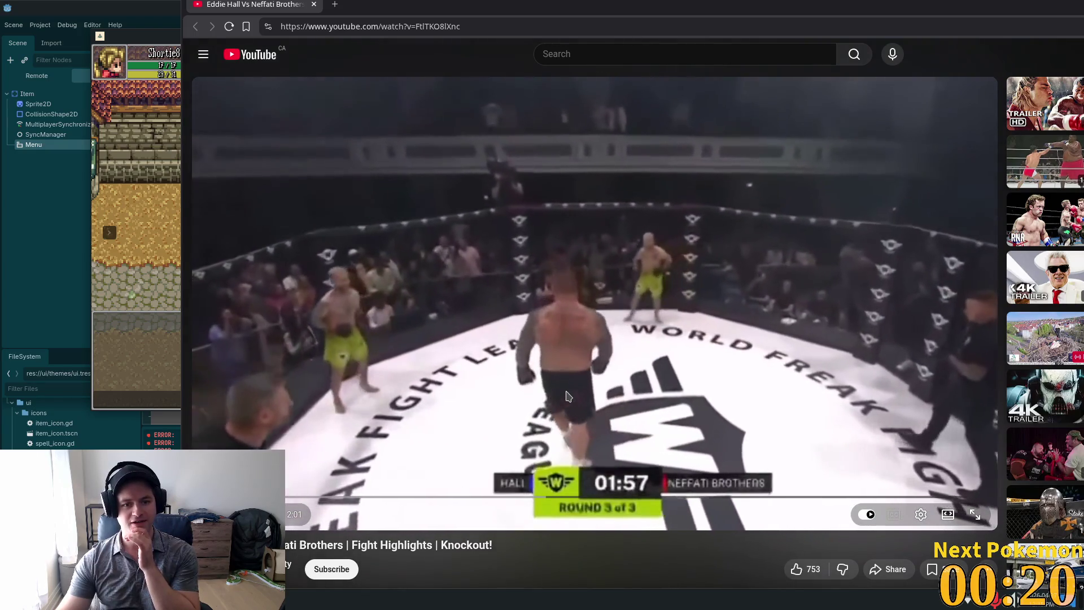
- Raise the Hall vs Neffati Brothers highlights video's quality to a higher HD resolution
{"action": "left_click", "coordinate": [921, 515]}
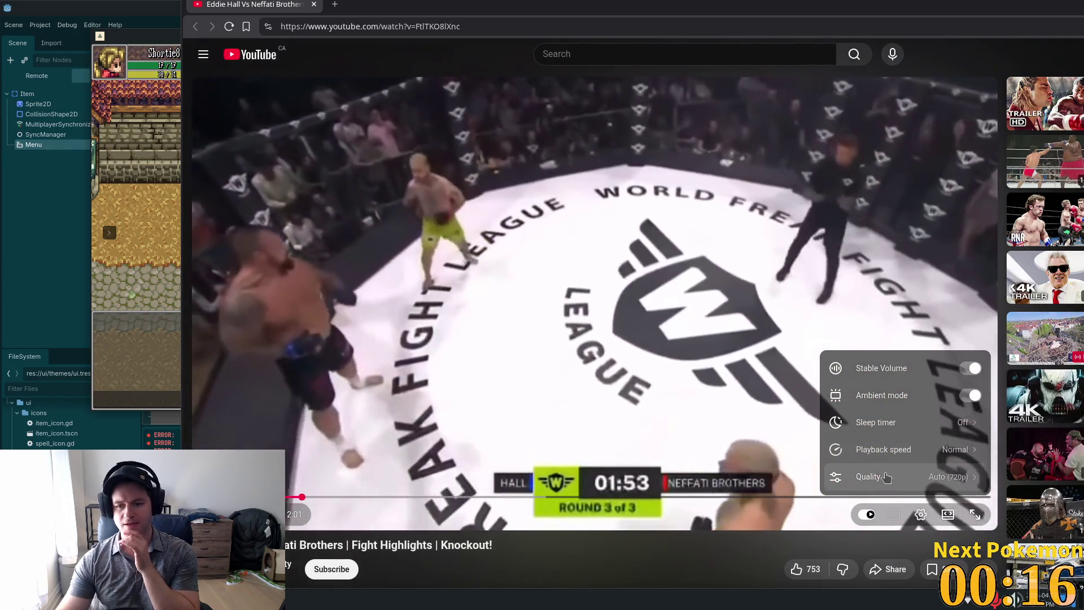
{"action": "left_click", "coordinate": [887, 477]}
{"action": "left_click", "coordinate": [881, 313]}
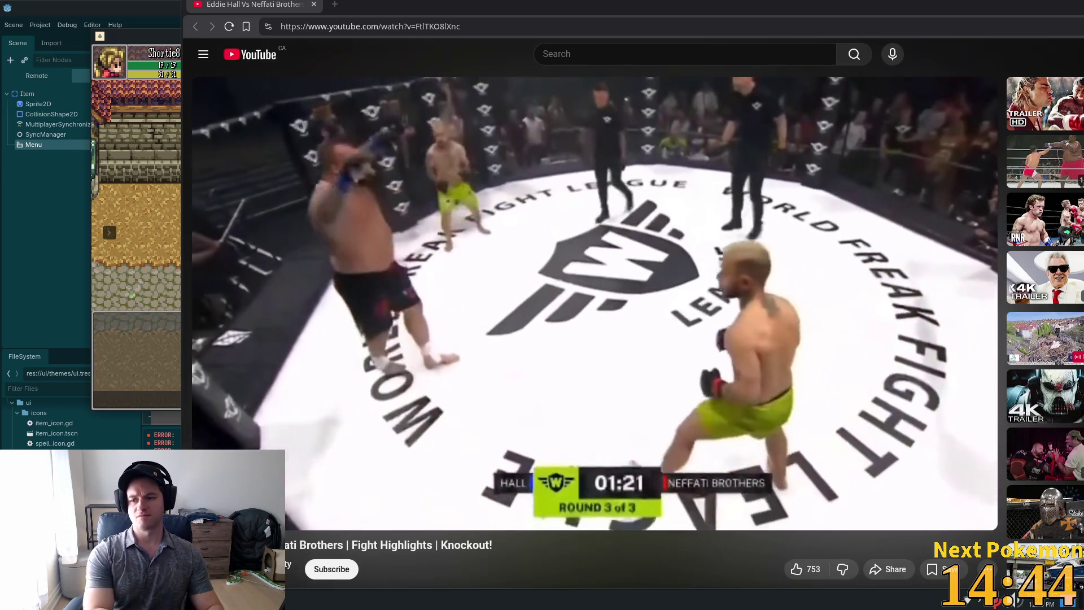
{"action": "mouse_move", "coordinate": [554, 344]}
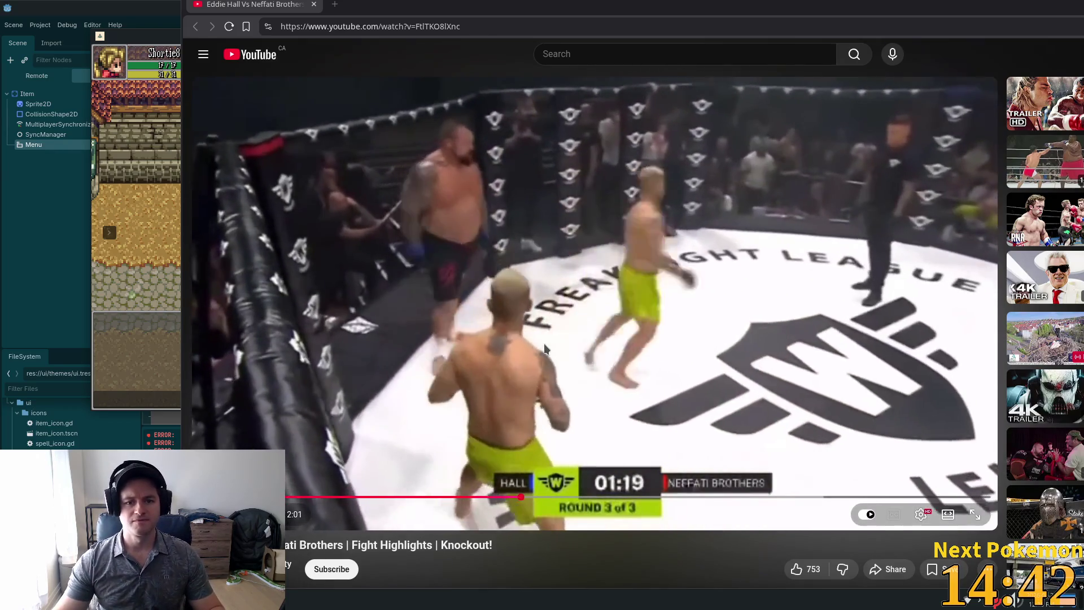
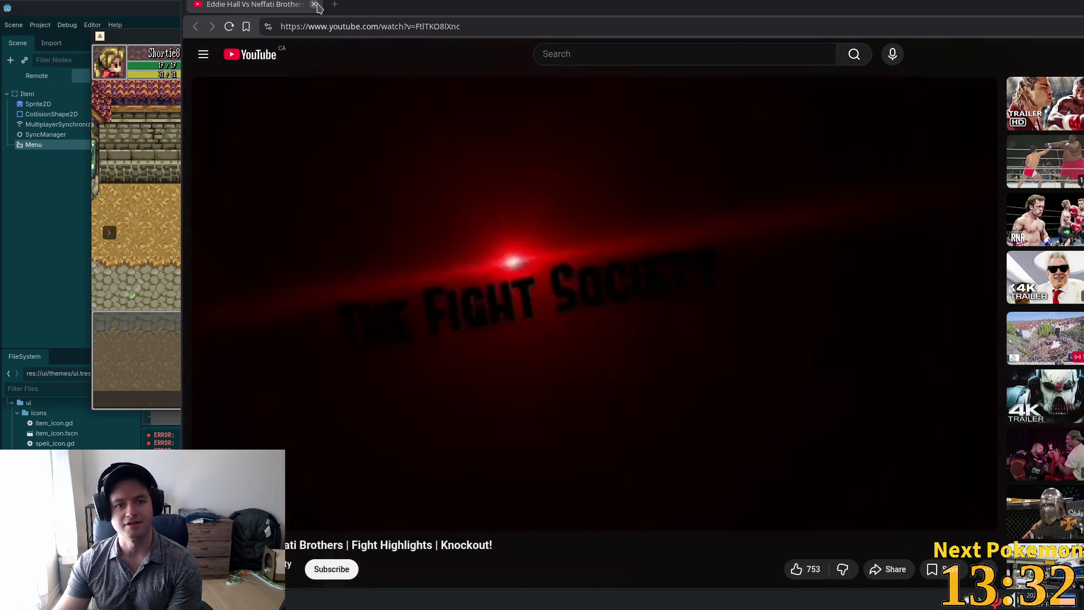
- Switch from the finished fight video back to the Godot editor and running Alchemy game
{"action": "key", "text": "alt+Tab"}
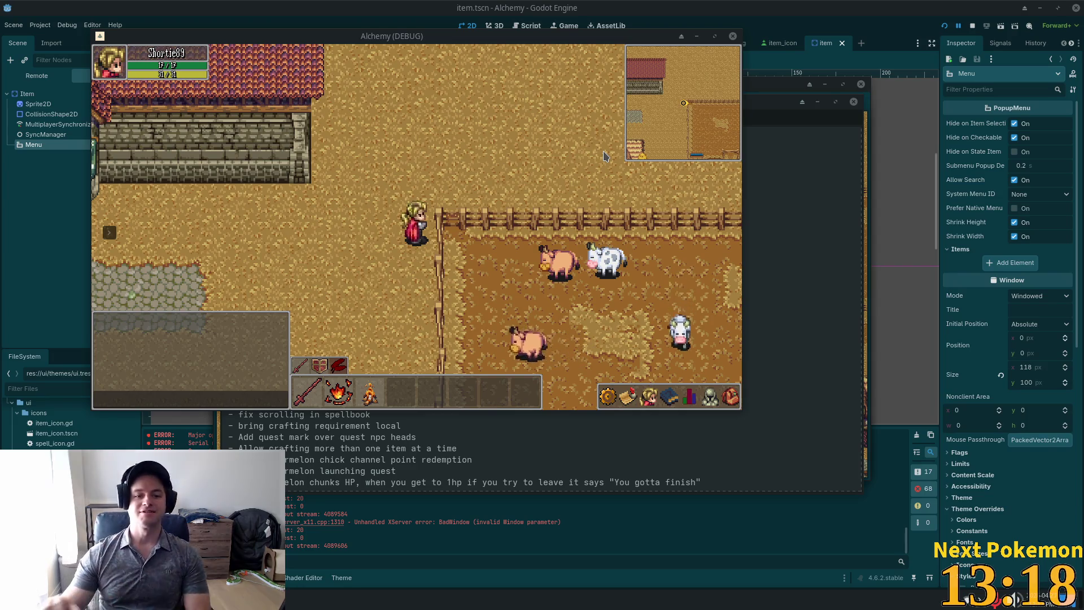
- Walk the character past the cow and animal pens to the crossroads, then north past the house
{"action": "key", "text": "w"}
{"action": "key", "text": "d"}
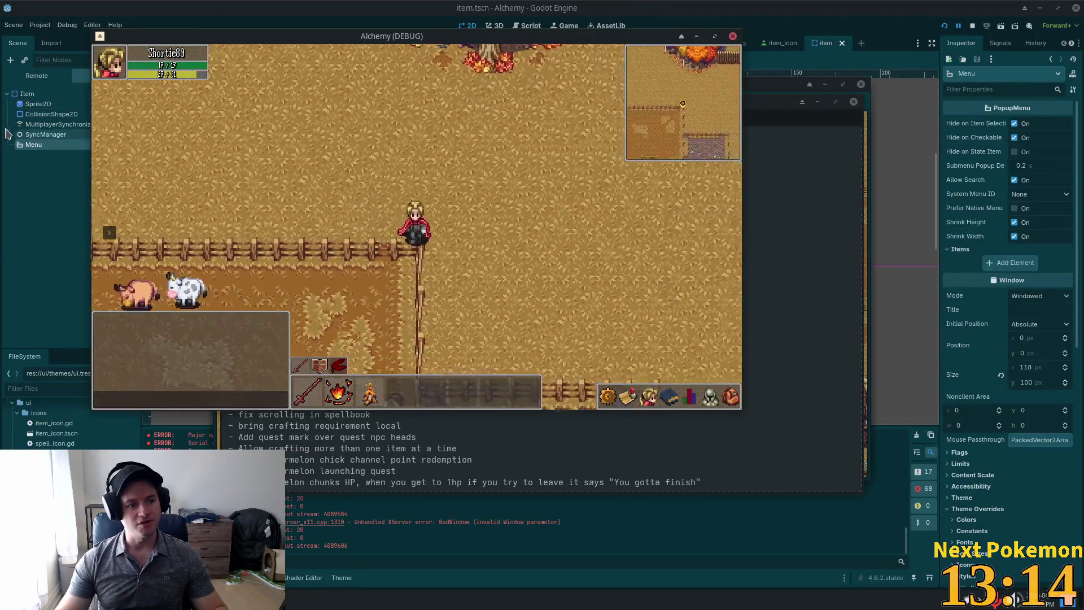
{"action": "key", "text": "s"}
{"action": "key", "text": "s"}
{"action": "key", "text": "d"}
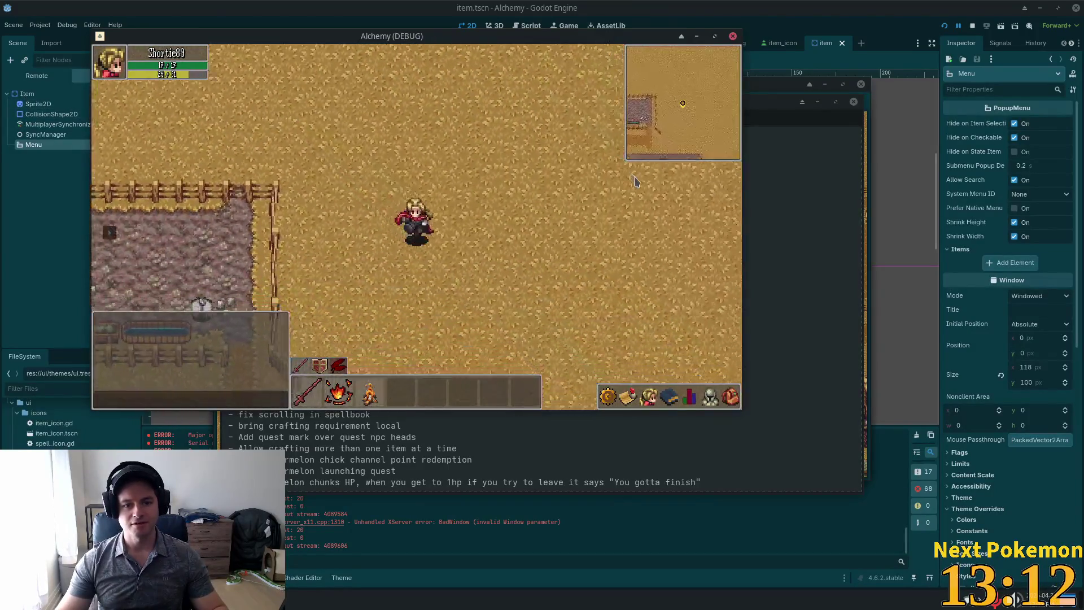
{"action": "key", "text": "a"}
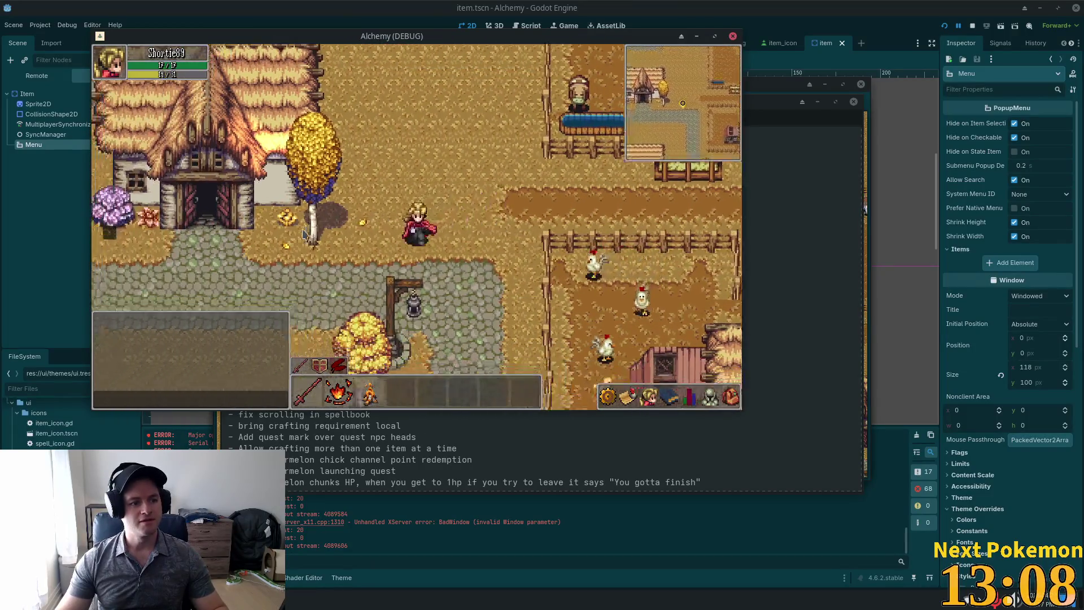
{"action": "key", "text": "s"}
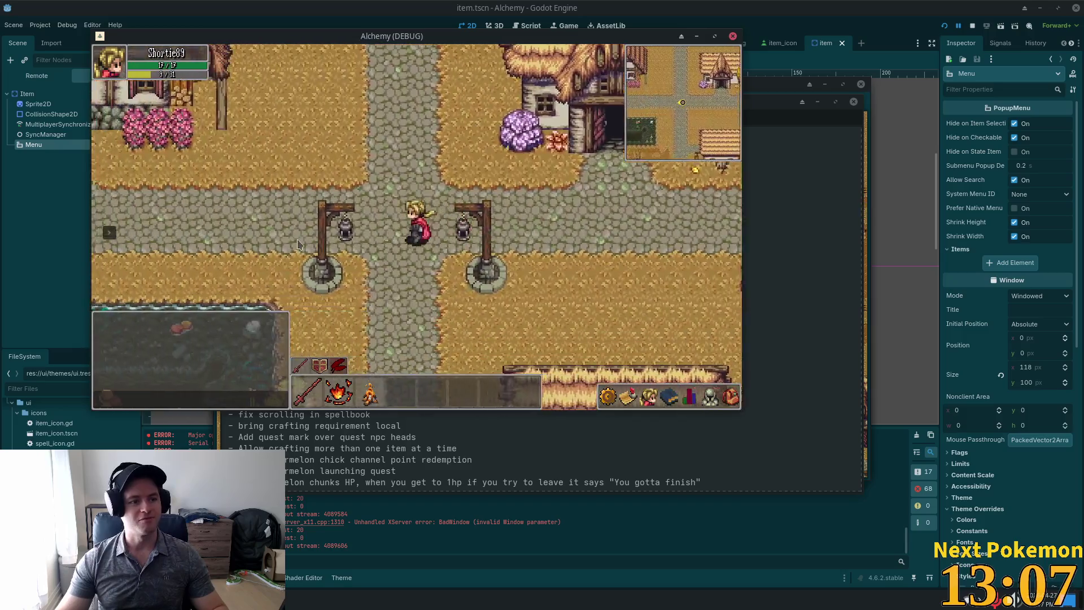
{"action": "key", "text": "a"}
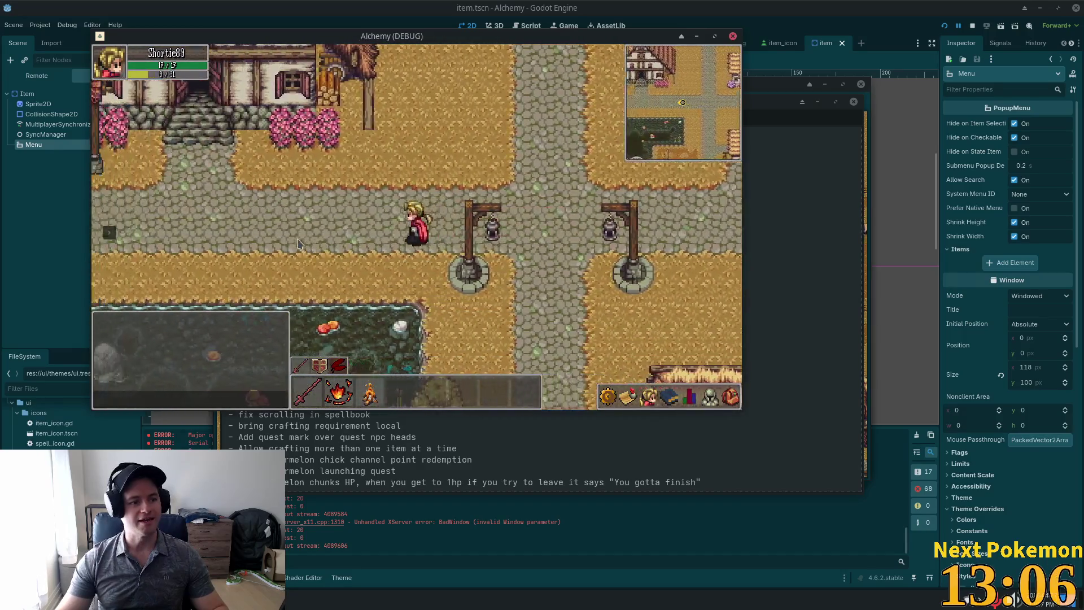
{"action": "key", "text": "w"}
{"action": "key", "text": "a"}
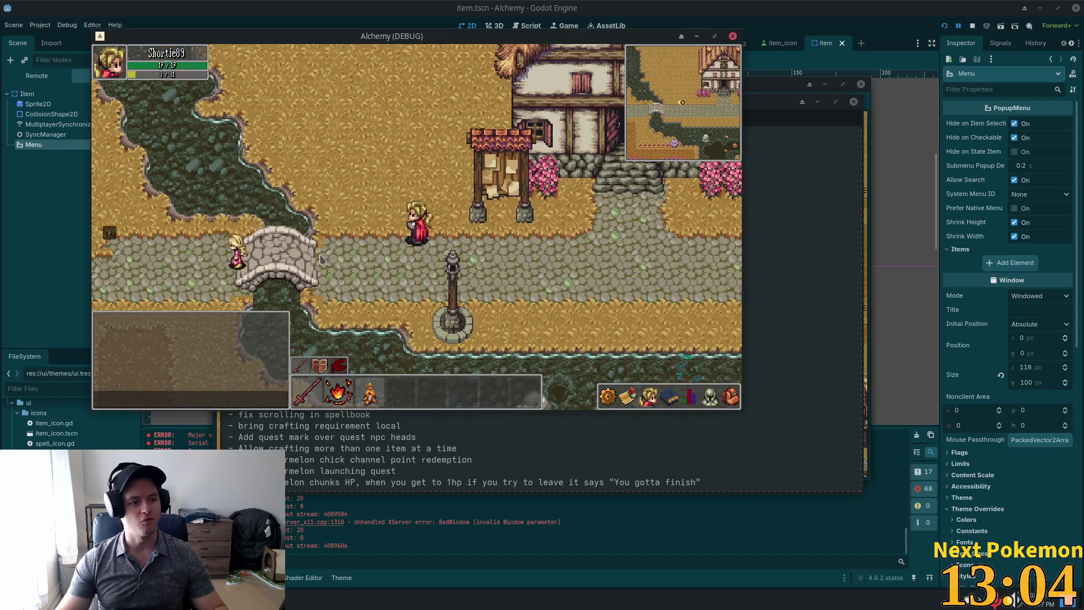
{"action": "key", "text": "w"}
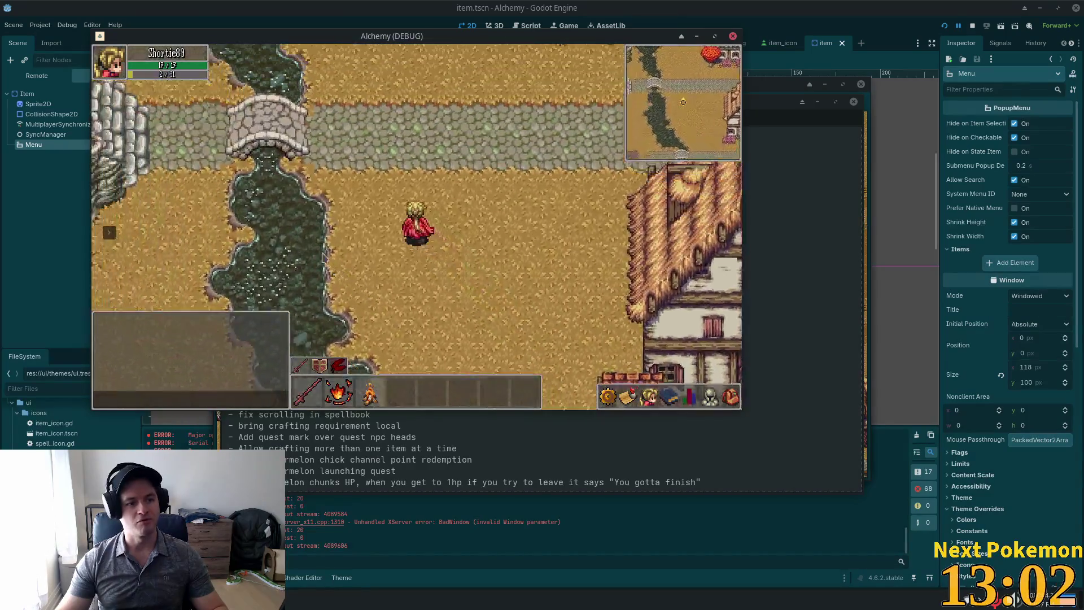
- Walk the character up onto the cliffs, along them, then southeast over the stone bridge
{"action": "key", "text": "a"}
{"action": "key", "text": "w"}
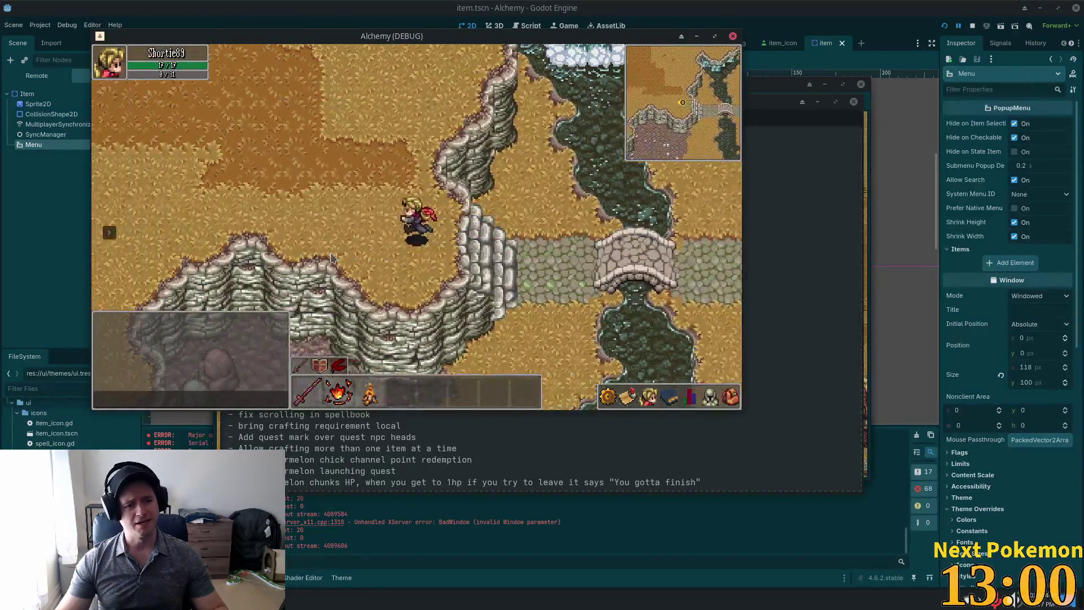
{"action": "key", "text": "a"}
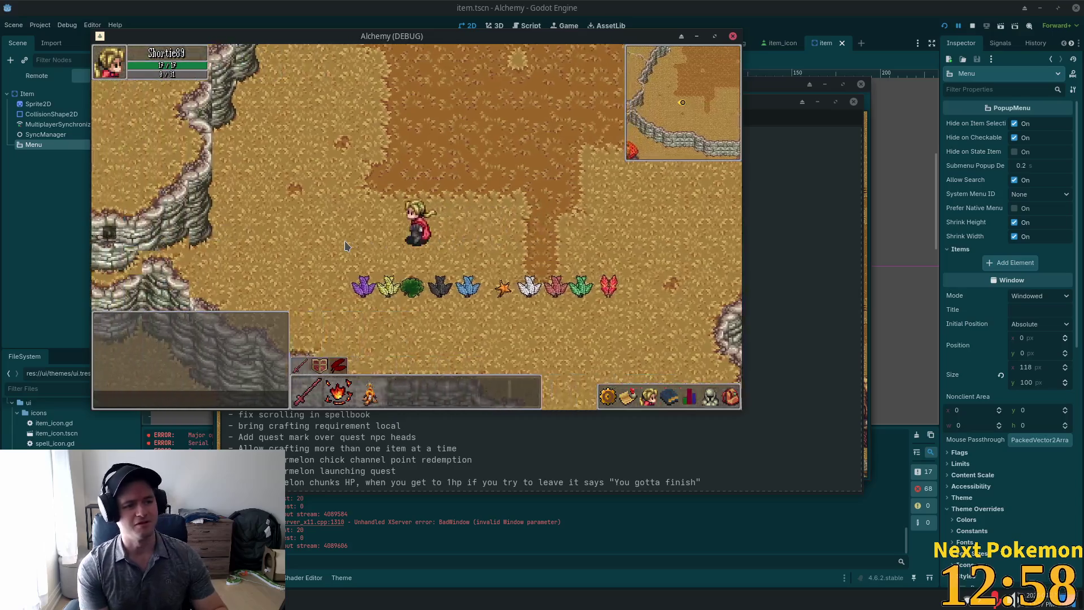
{"action": "key", "text": "a"}
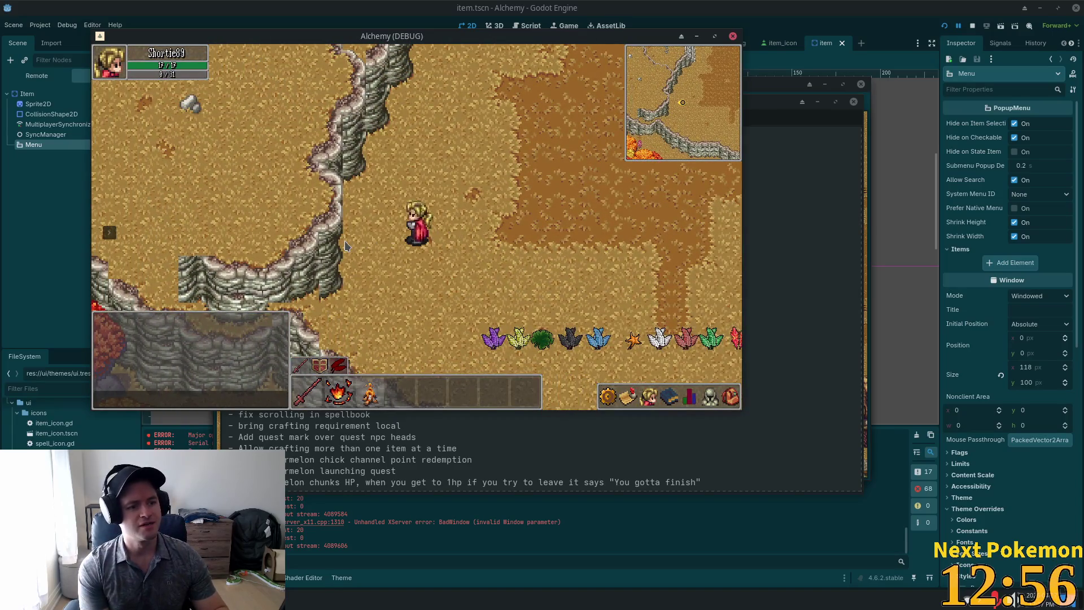
{"action": "key", "text": "d"}
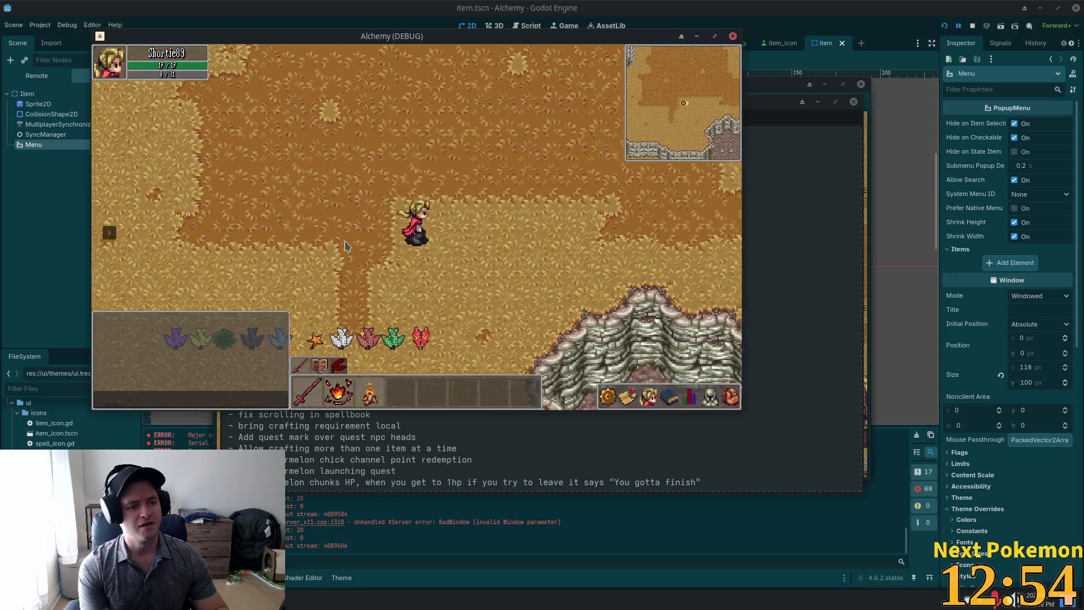
{"action": "key", "text": "d"}
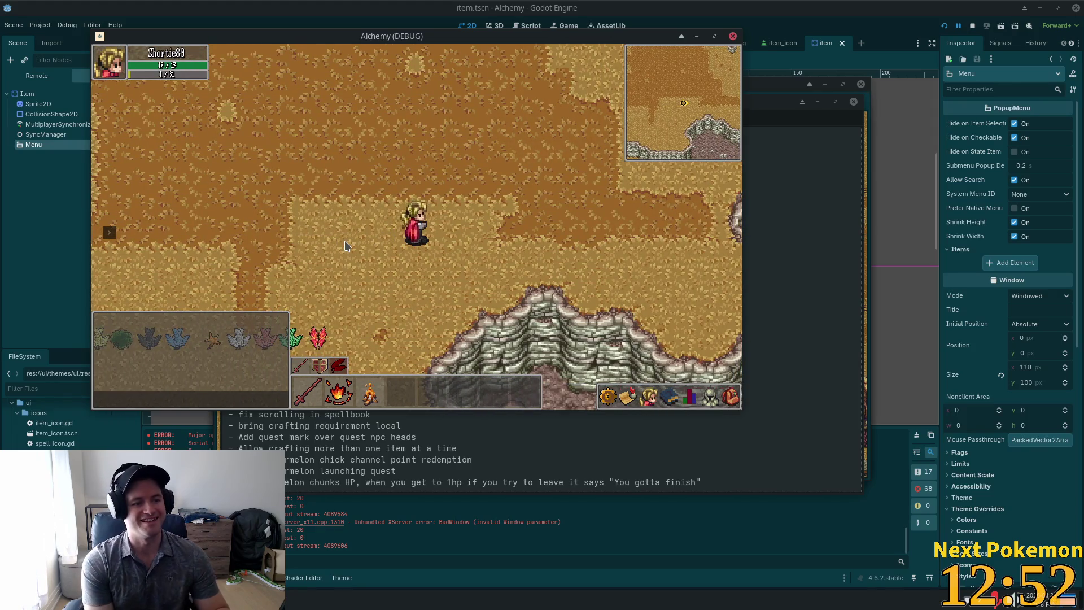
{"action": "key", "text": "d"}
{"action": "key", "text": "s"}
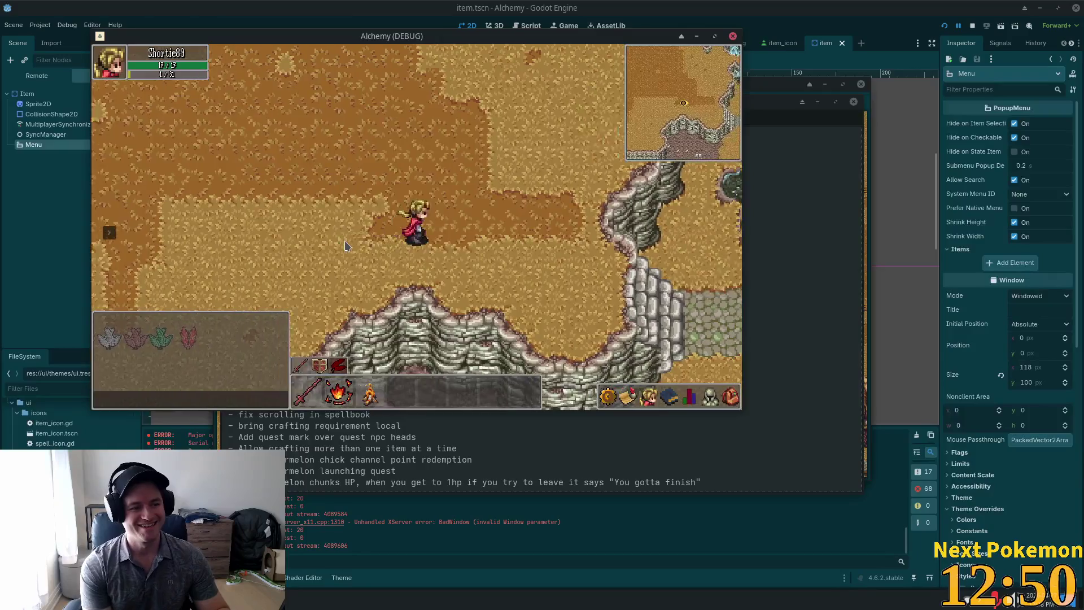
{"action": "key", "text": "d"}
{"action": "key", "text": "s"}
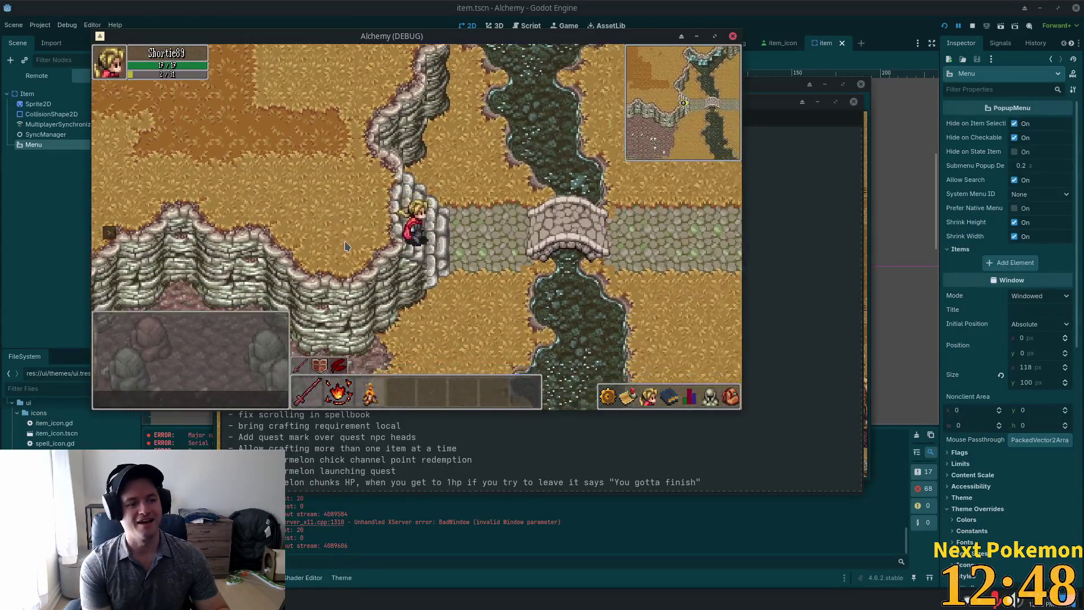
{"action": "key", "text": "d"}
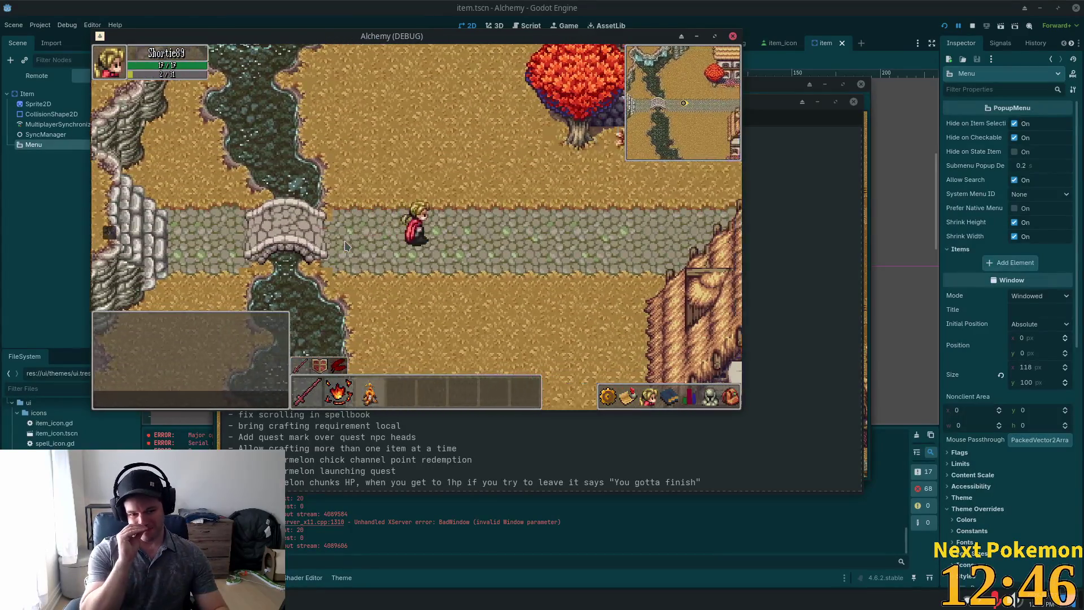
- Walk the character past the inn, west over the bridge, and back to the lamp-post crossroads
{"action": "key", "text": "d"}
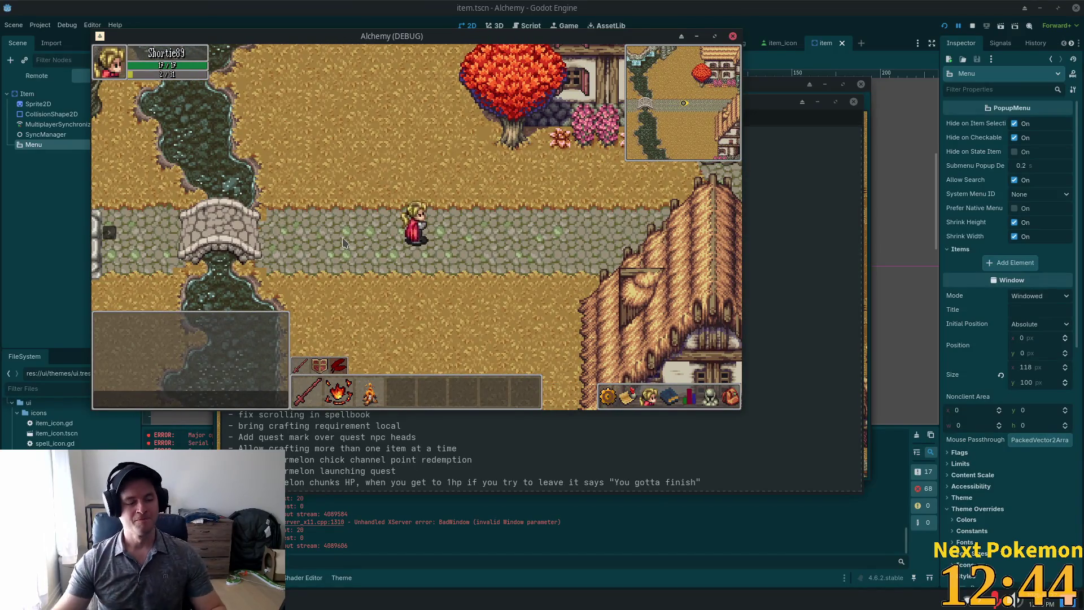
{"action": "key", "text": "s"}
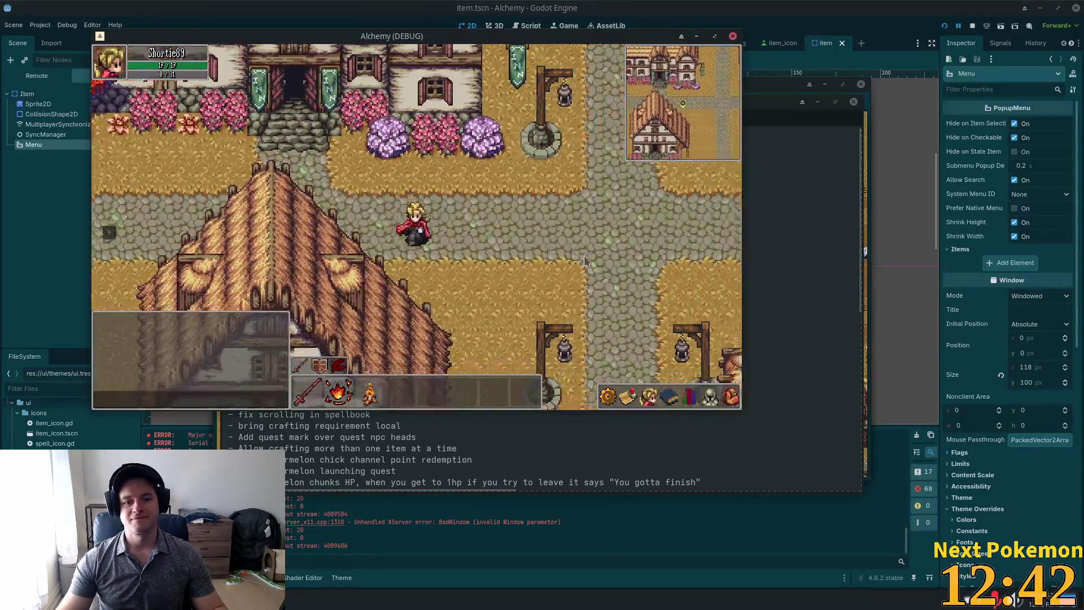
{"action": "key", "text": "s"}
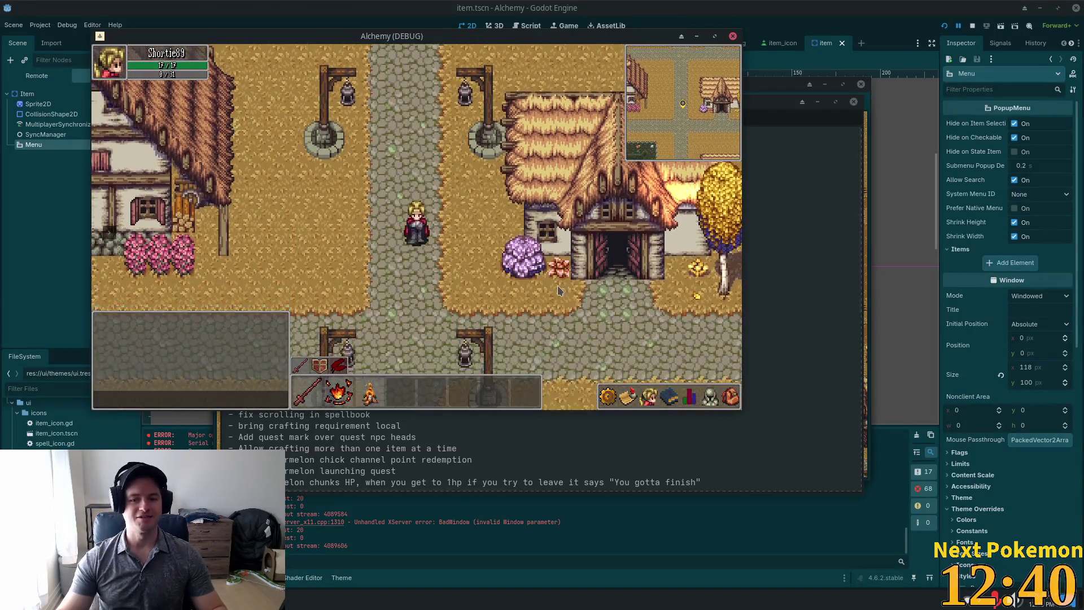
{"action": "key", "text": "s"}
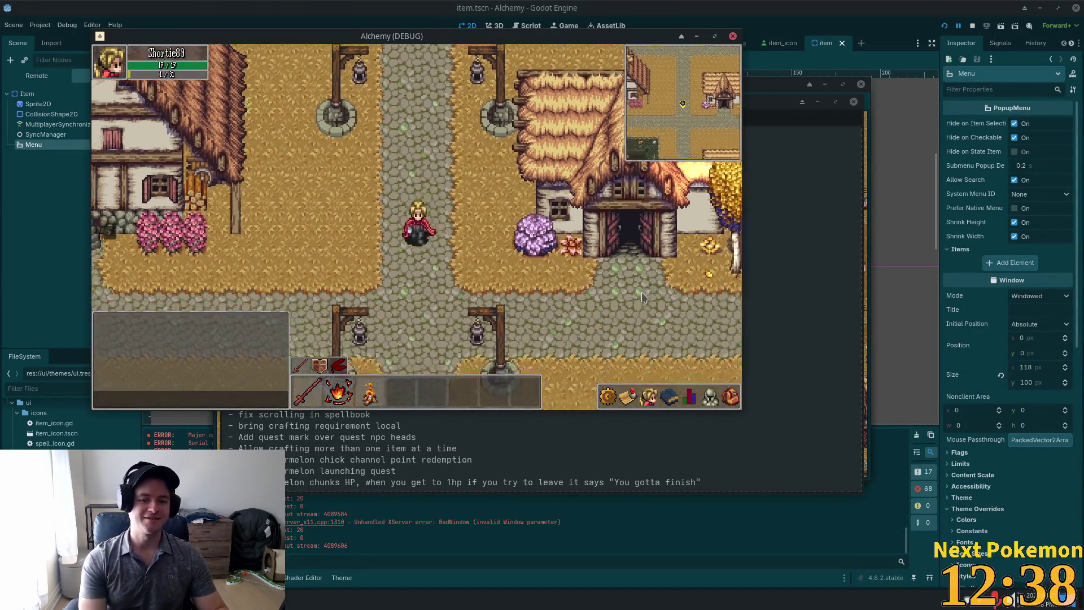
{"action": "key", "text": "a"}
{"action": "key", "text": "a"}
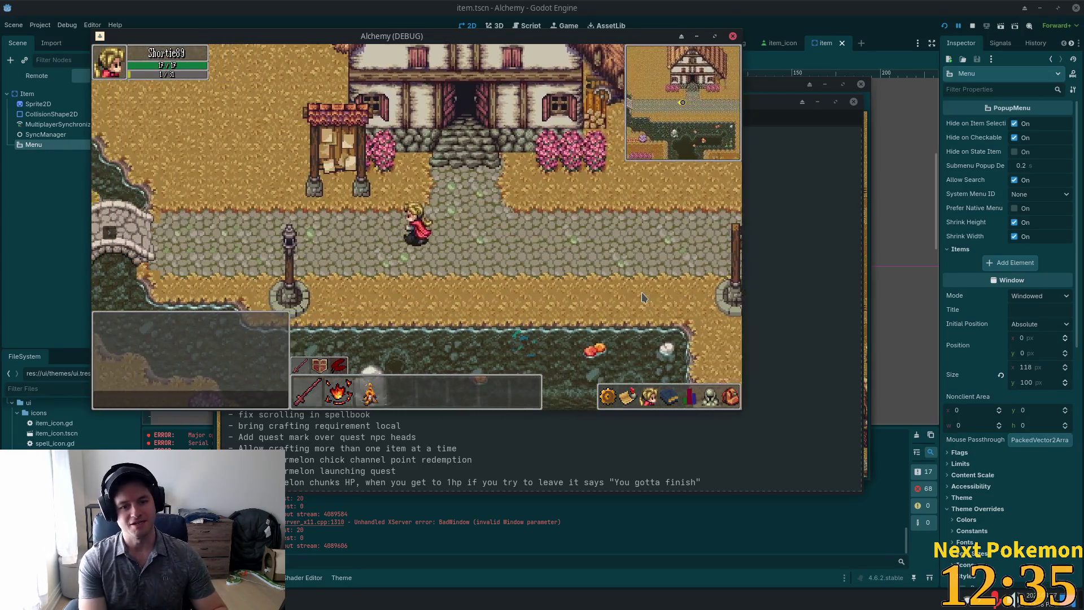
{"action": "key", "text": "a"}
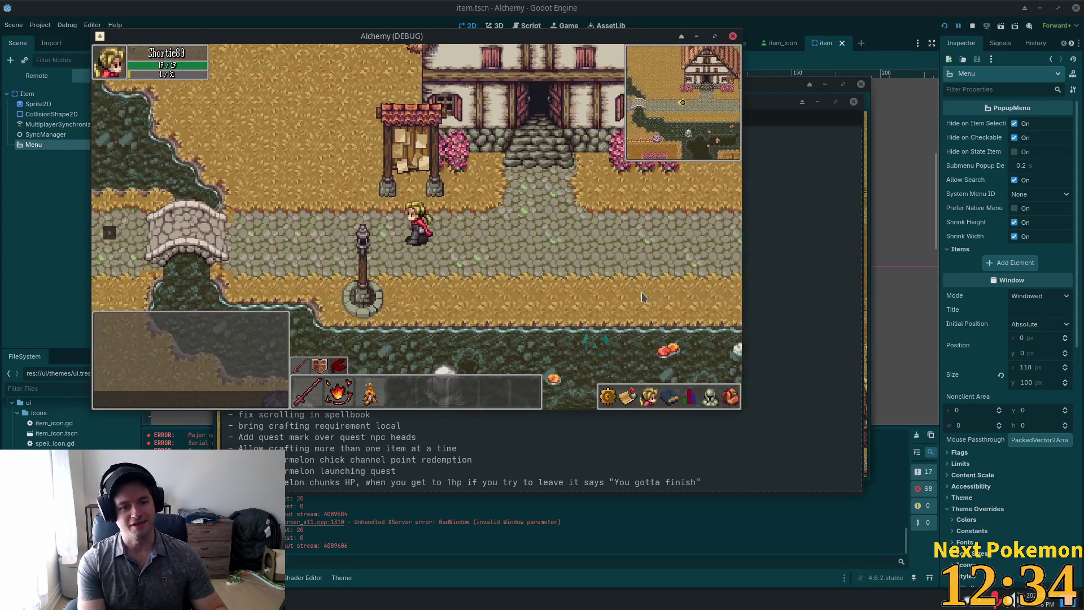
{"action": "key", "text": "a"}
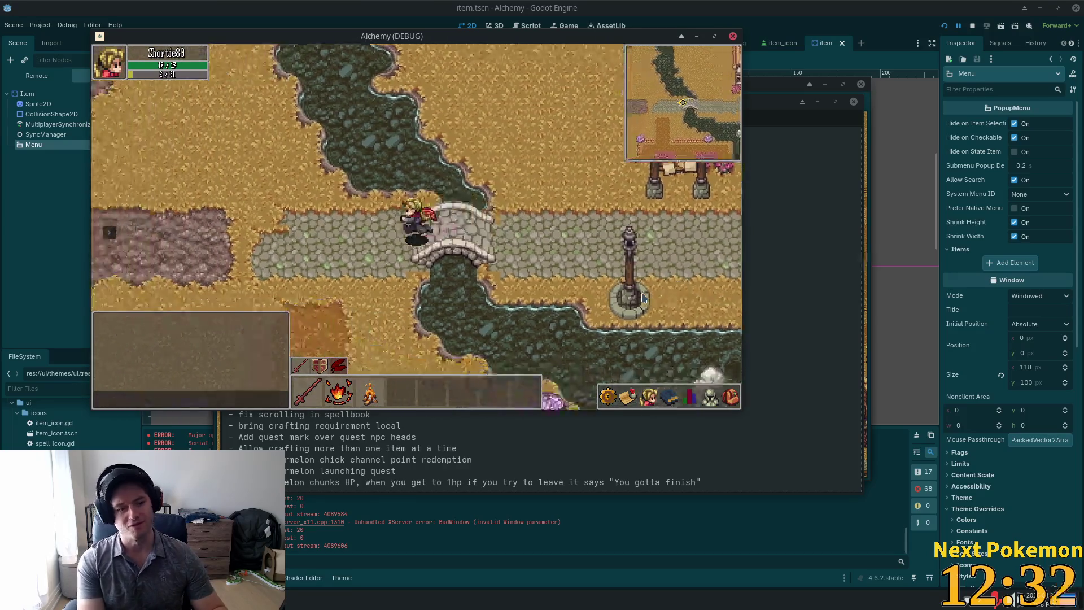
{"action": "key", "text": "s"}
{"action": "key", "text": "d"}
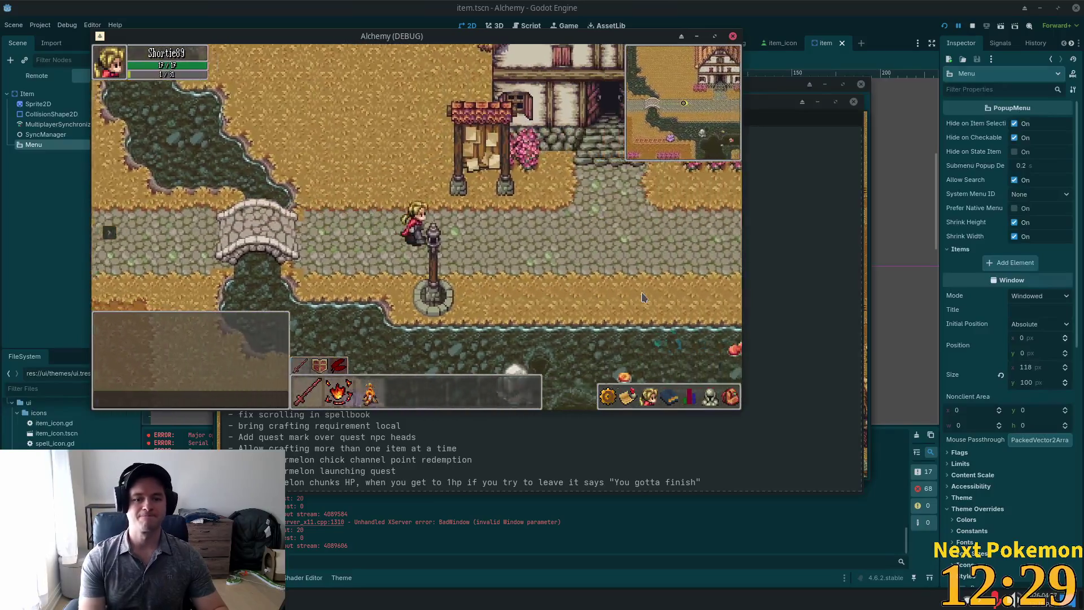
{"action": "key", "text": "d"}
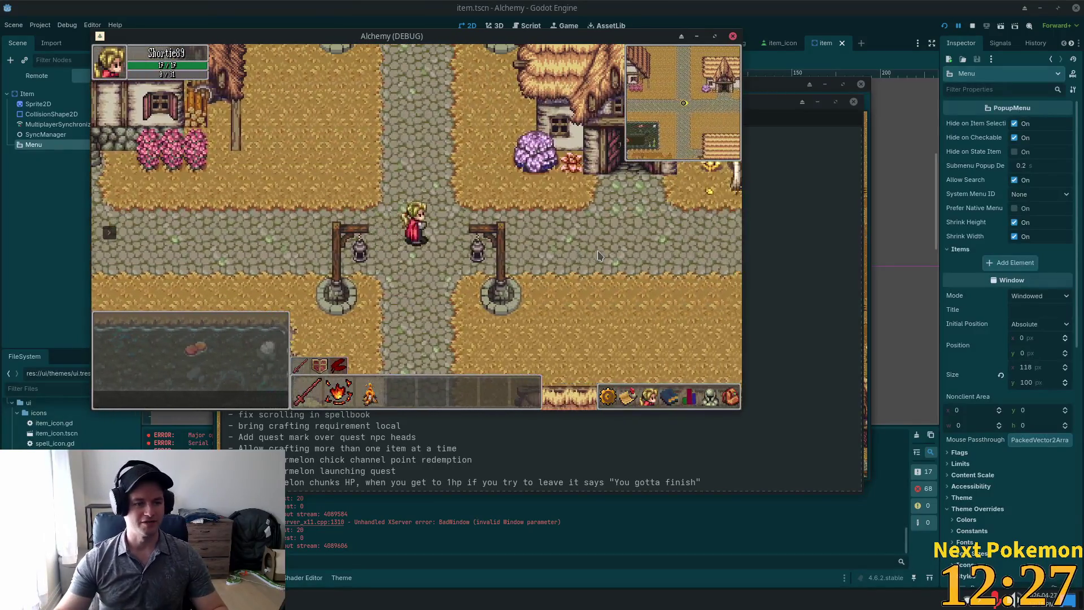
{"action": "key", "text": "s"}
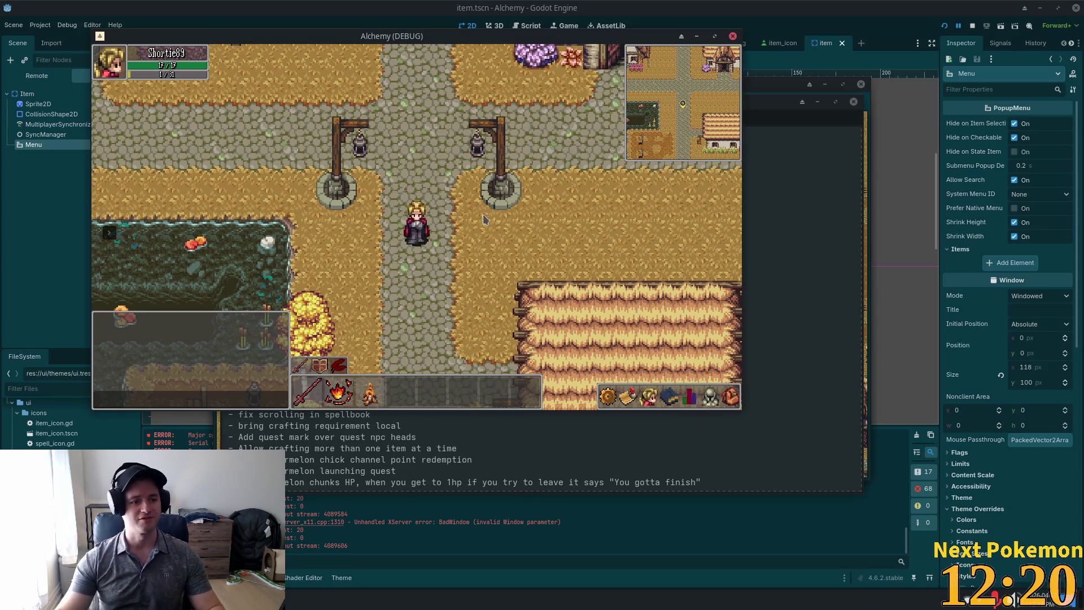
- Walk the character north past the lamp posts, then east and down along the stone road
{"action": "key", "text": "w"}
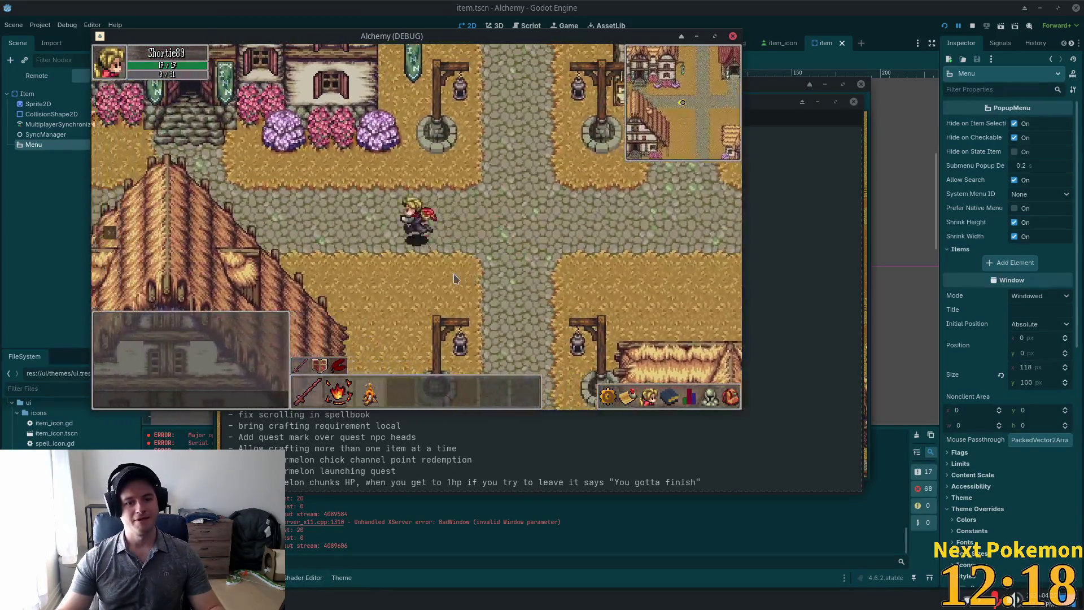
{"action": "key", "text": "a"}
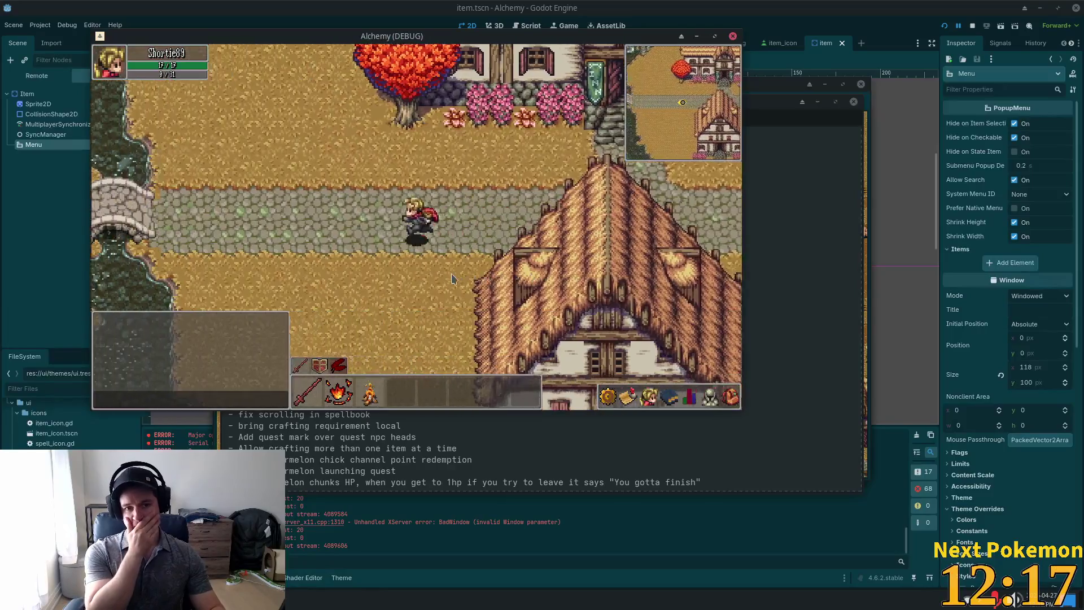
{"action": "key", "text": "a"}
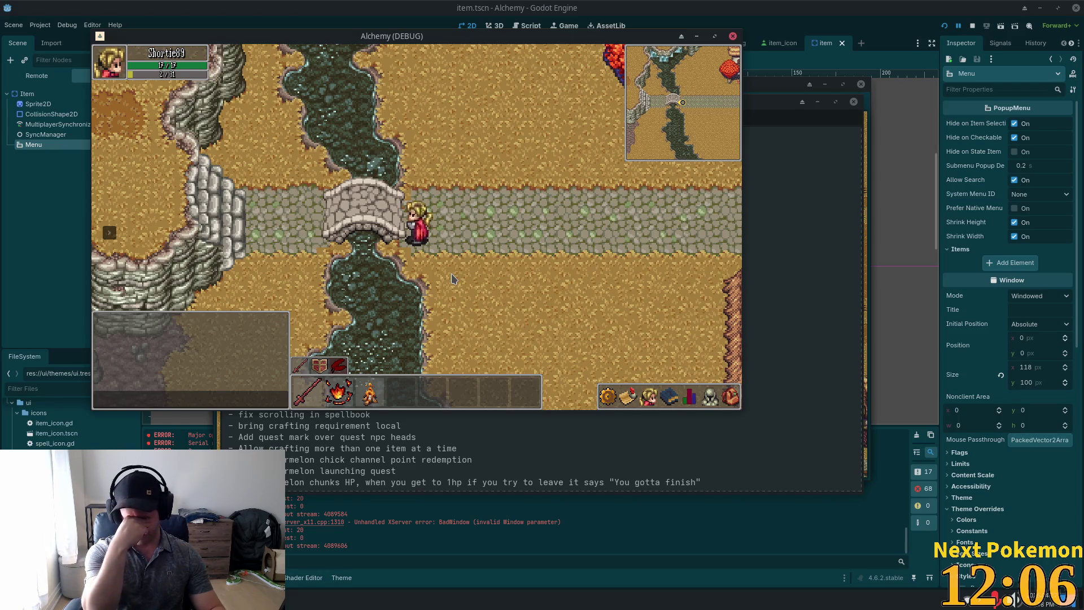
{"action": "key", "text": "Right"}
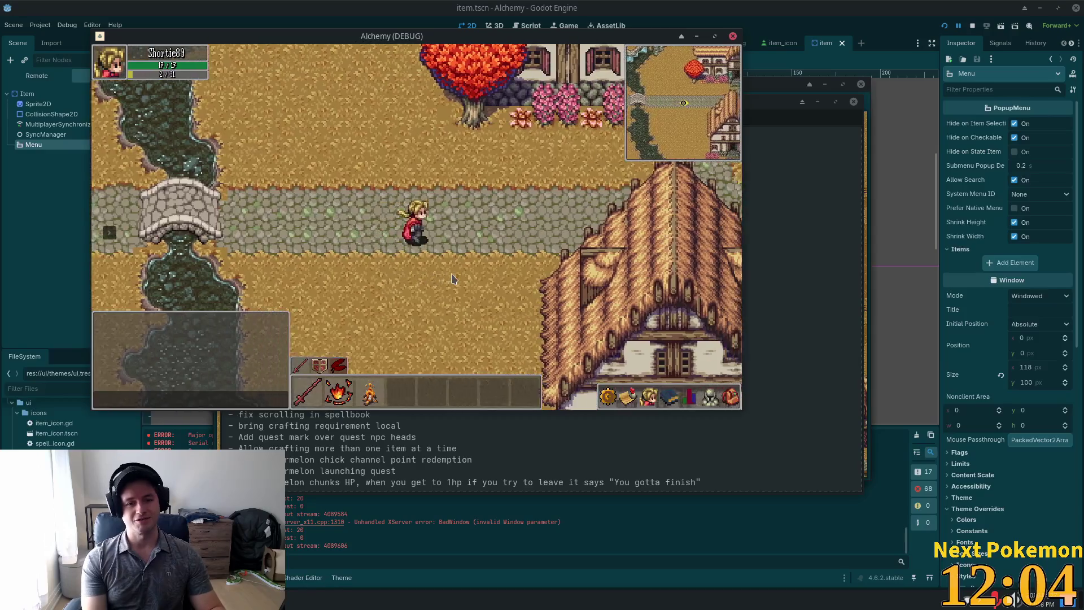
{"action": "key", "text": "Right"}
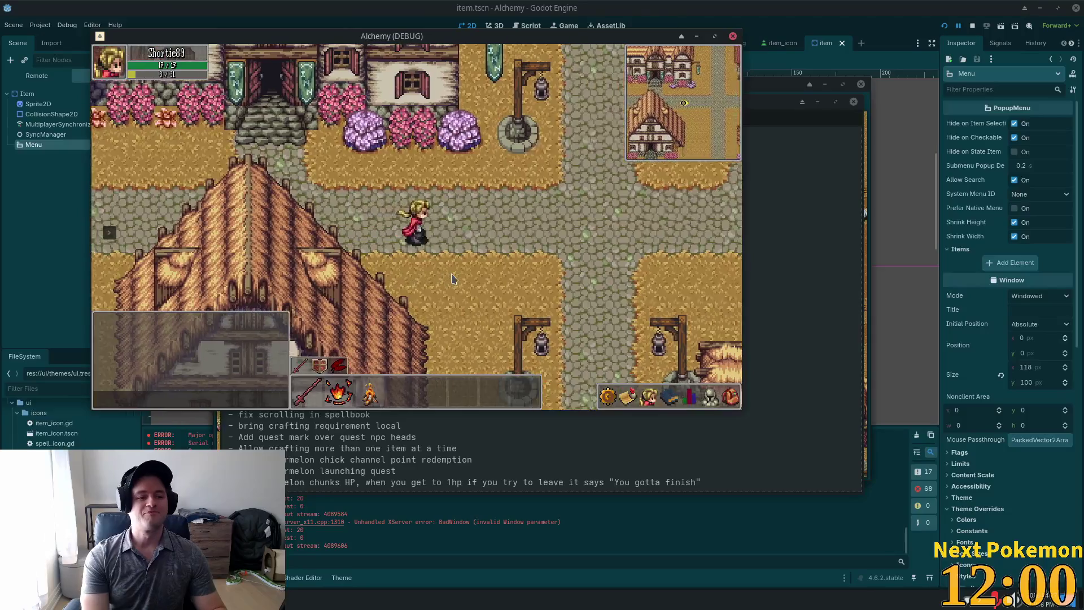
{"action": "key", "text": "Down"}
{"action": "key", "text": "Down"}
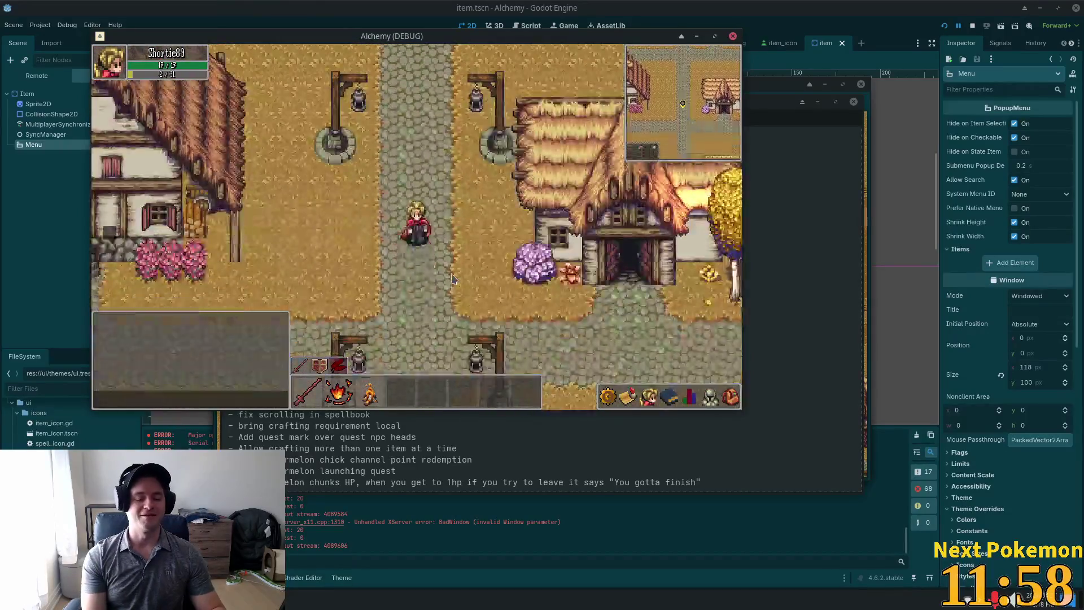
- Walk the character west across the river bridge and back east, then switch to the browser
{"action": "key", "text": "Left"}
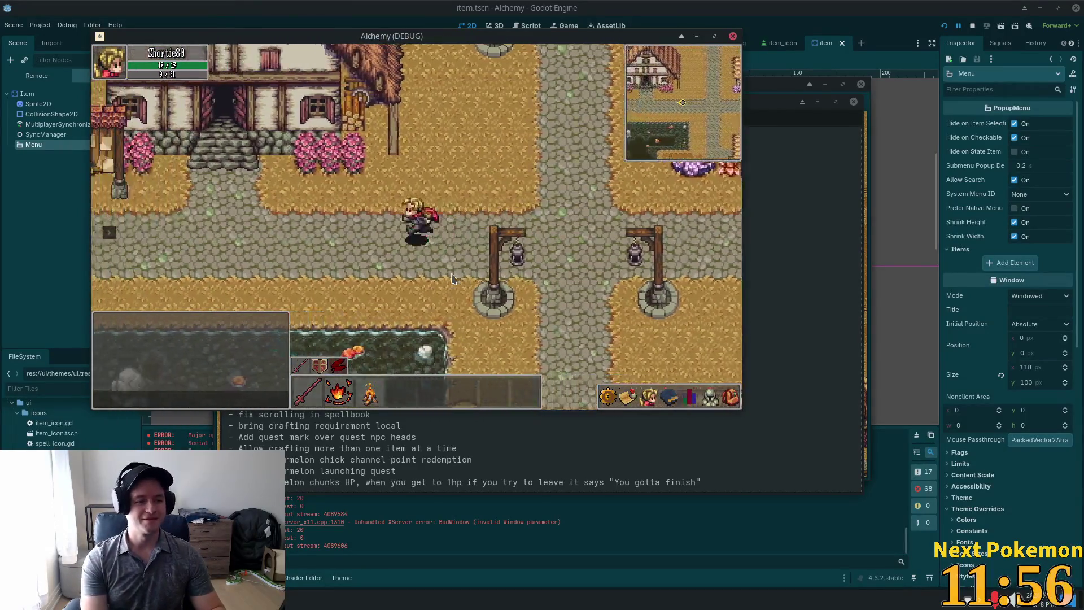
{"action": "key", "text": "Left"}
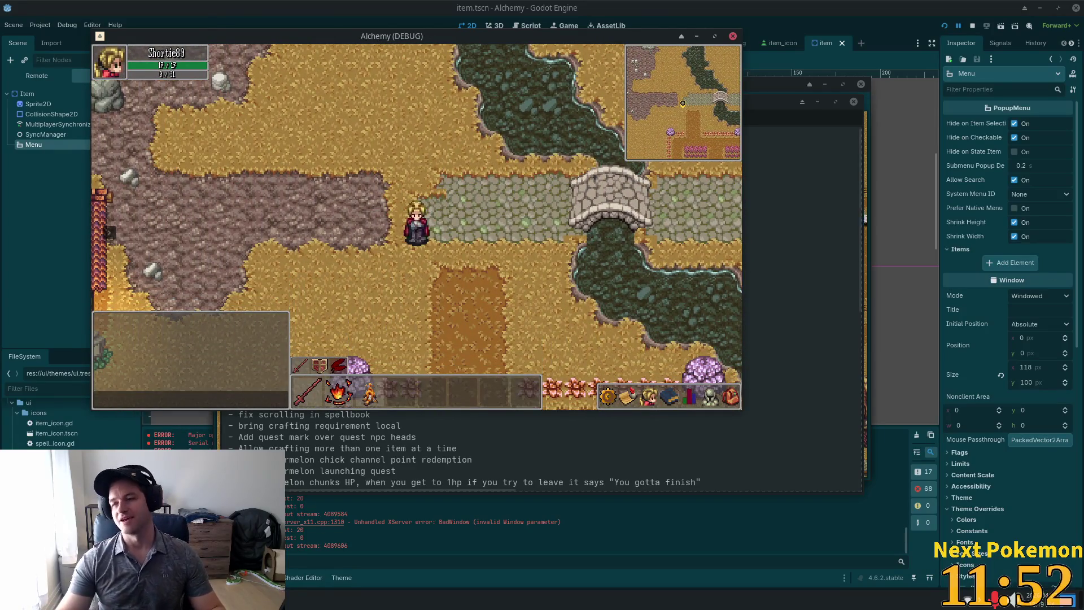
{"action": "key", "text": "Right"}
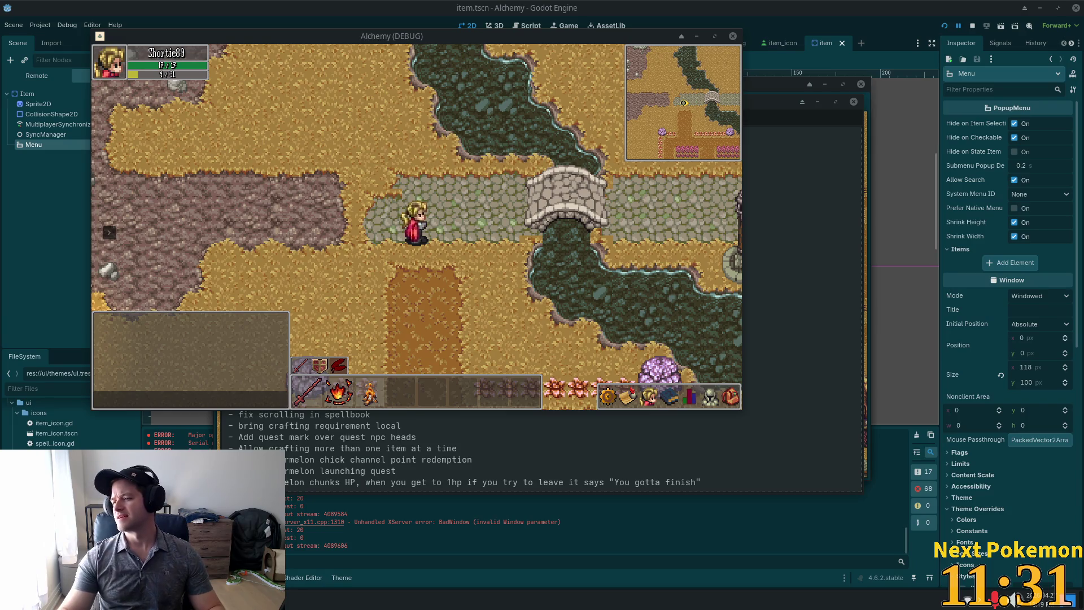
{"action": "key", "text": "alt+Tab"}
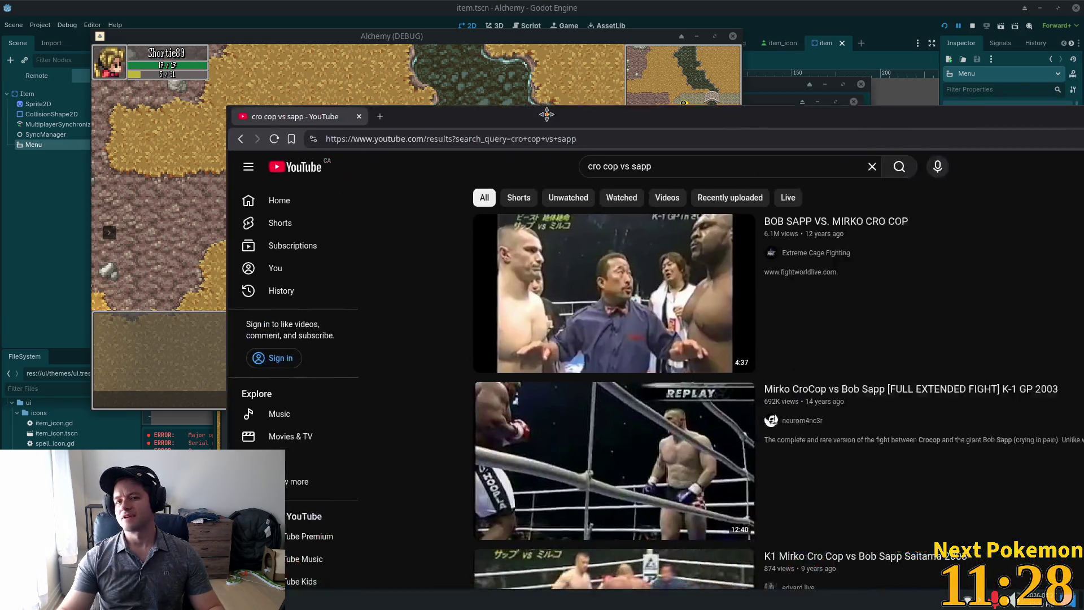
- Maximize the browser, open the first Sapp vs Cro Cop result, and seek to about 1:29
{"action": "double_click", "coordinate": [544, 114]}
{"action": "left_click", "coordinate": [491, 243]}
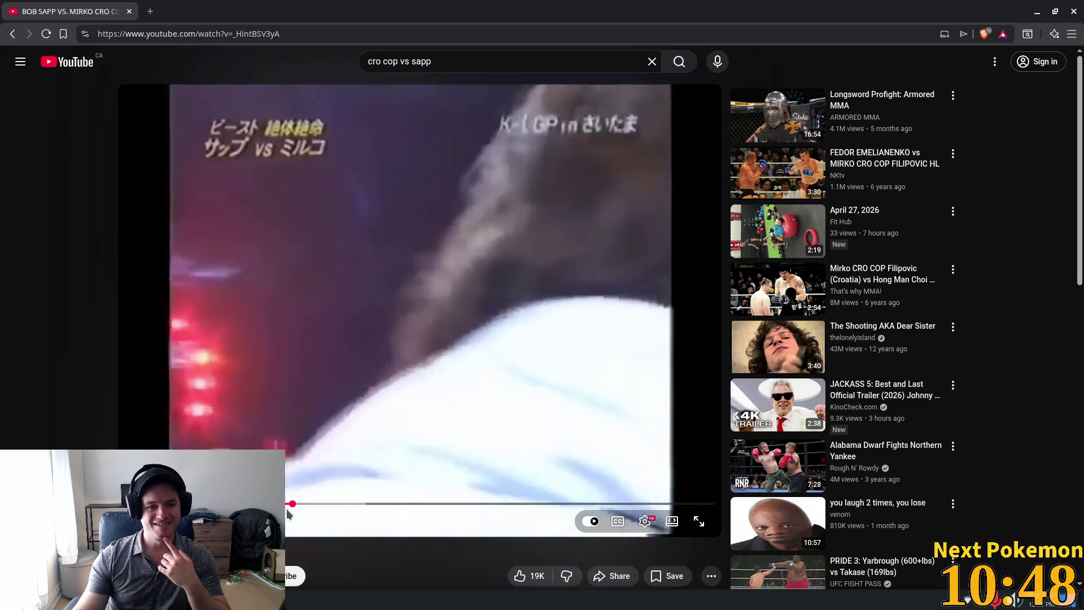
{"action": "left_click_drag", "start_coordinate": [294, 504], "coordinate": [319, 504]}
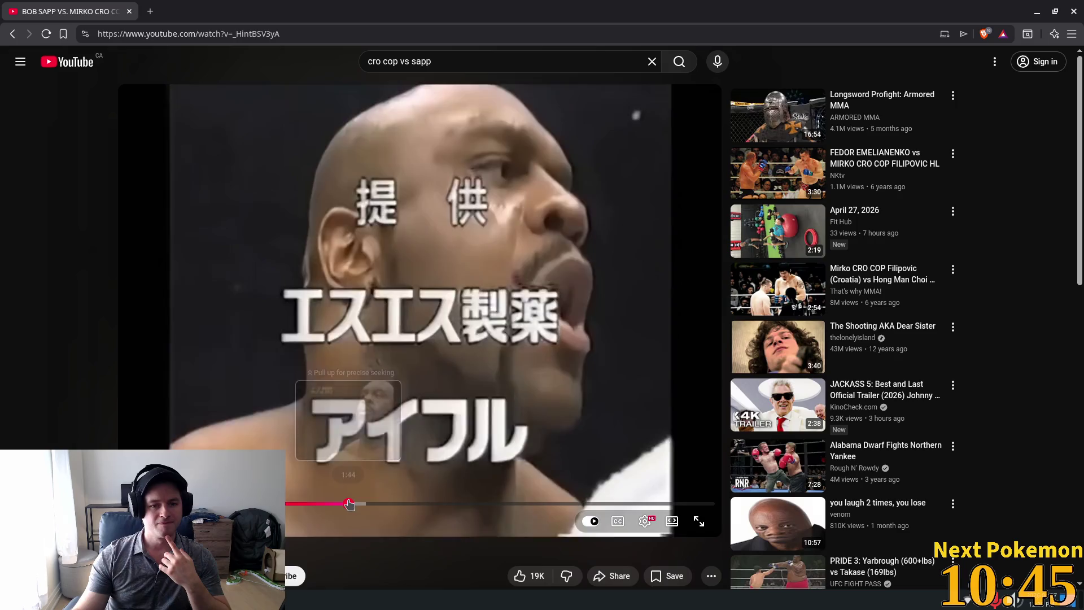
- Seek the fight to about 3:32 and later moments of round one, then close the video tab
{"action": "left_click", "coordinate": [350, 503]}
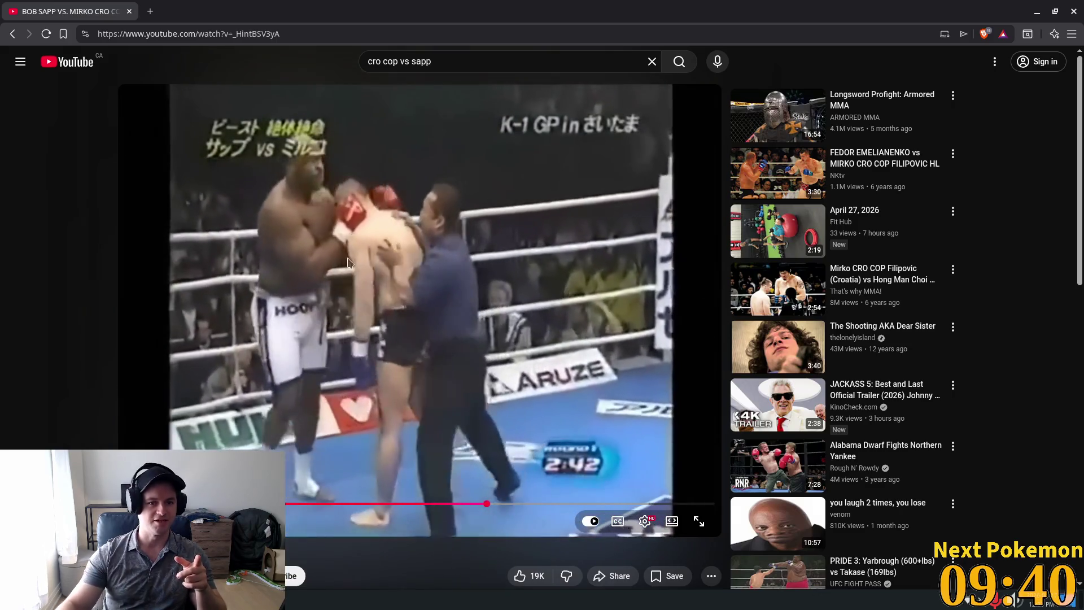
{"action": "left_click_drag", "start_coordinate": [544, 504], "coordinate": [578, 504]}
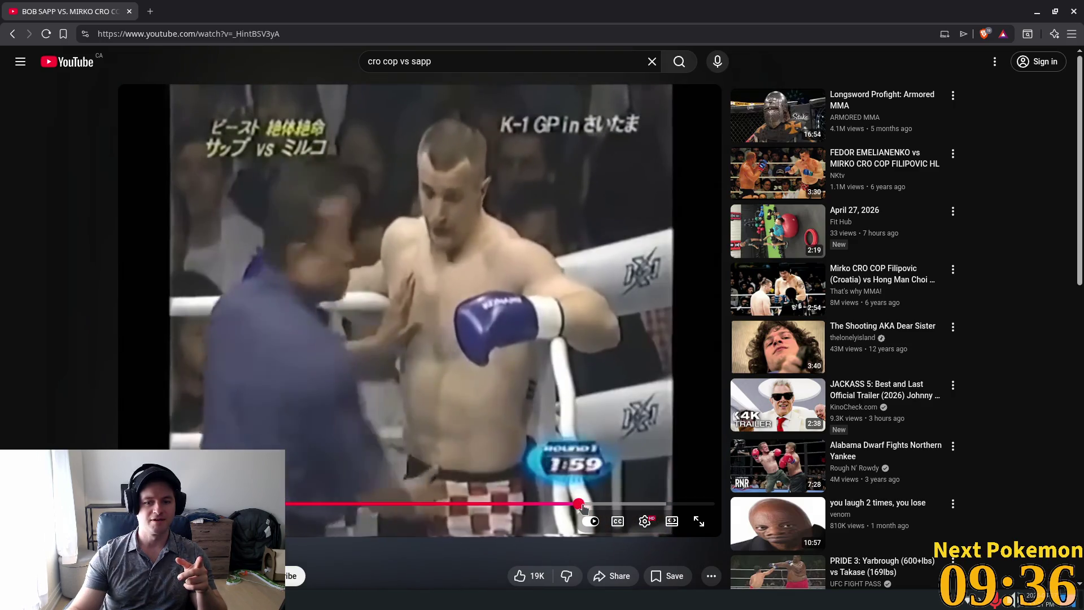
{"action": "left_click", "coordinate": [603, 504]}
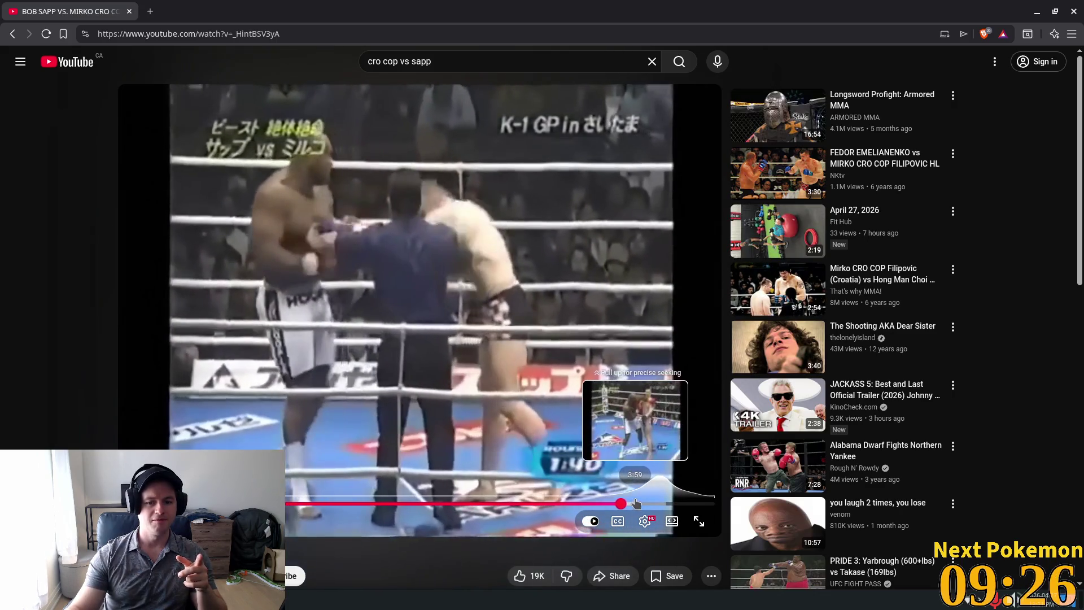
{"action": "left_click", "coordinate": [637, 504]}
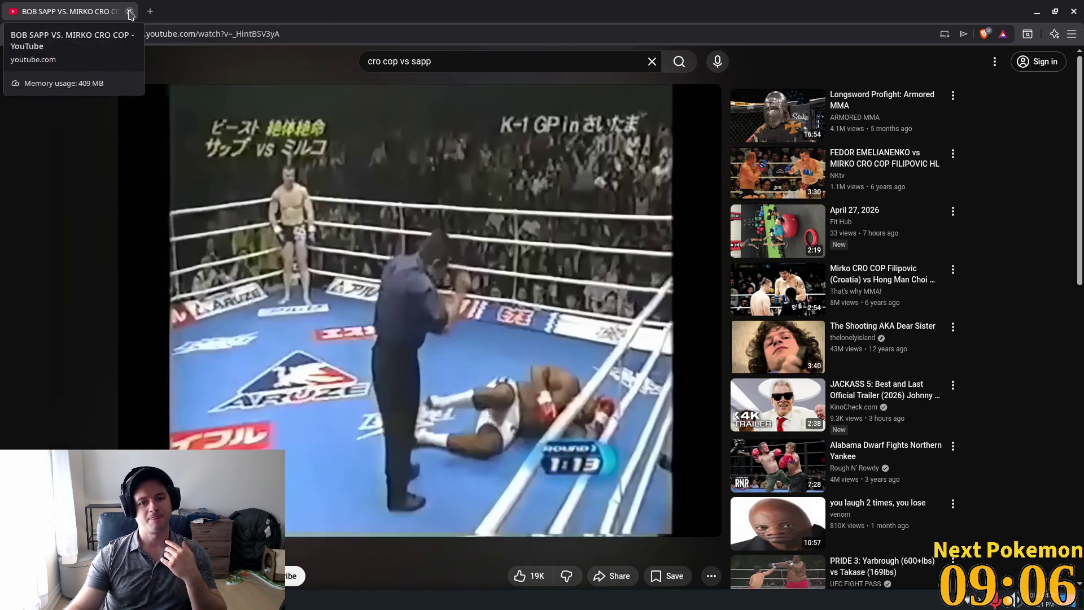
{"action": "left_click", "coordinate": [129, 11]}
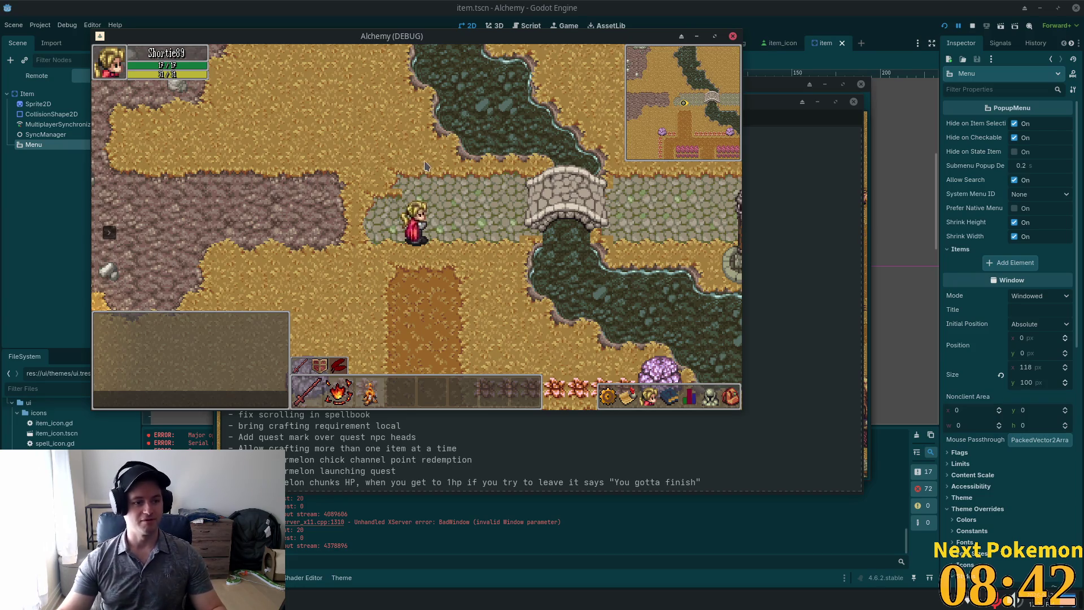
- Walk the character east onto the stone bridge and up toward the house area
{"action": "left_click", "coordinate": [565, 170]}
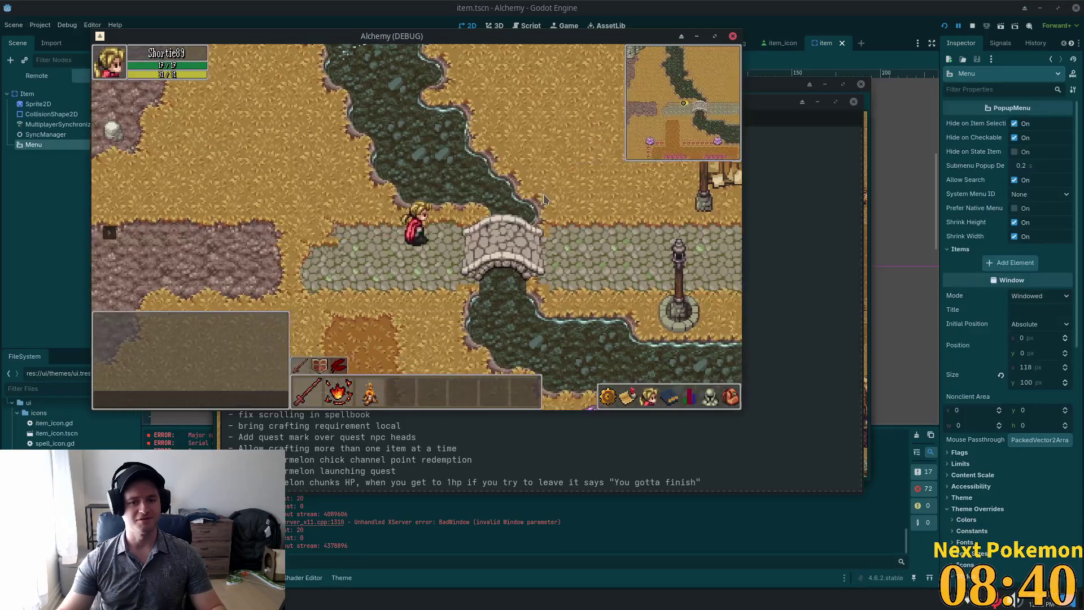
{"action": "left_click_drag", "start_coordinate": [541, 200], "coordinate": [574, 175]}
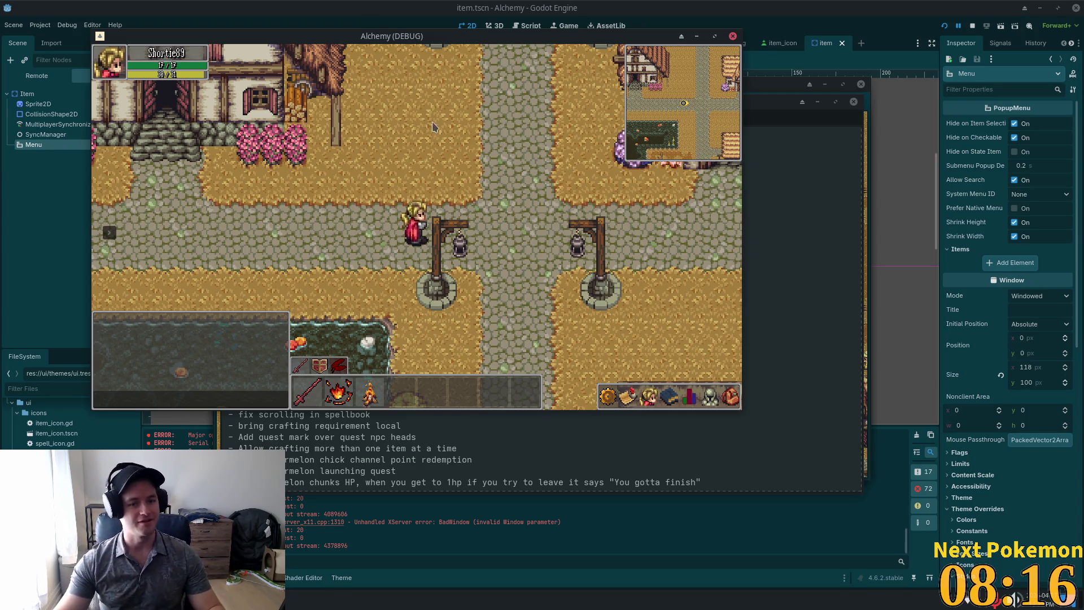
{"action": "key", "text": "d"}
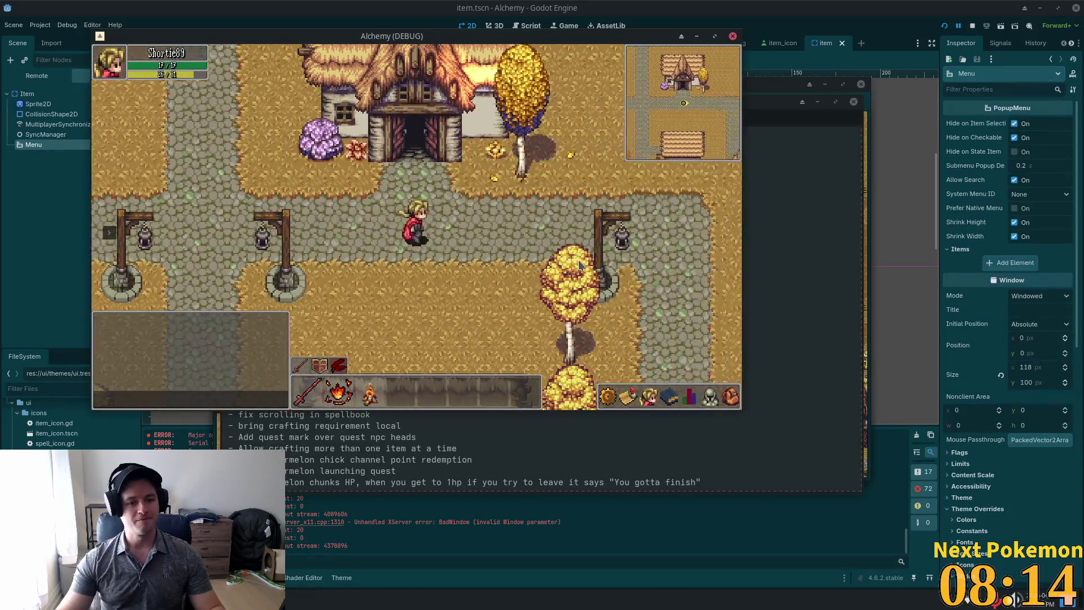
{"action": "key", "text": "d"}
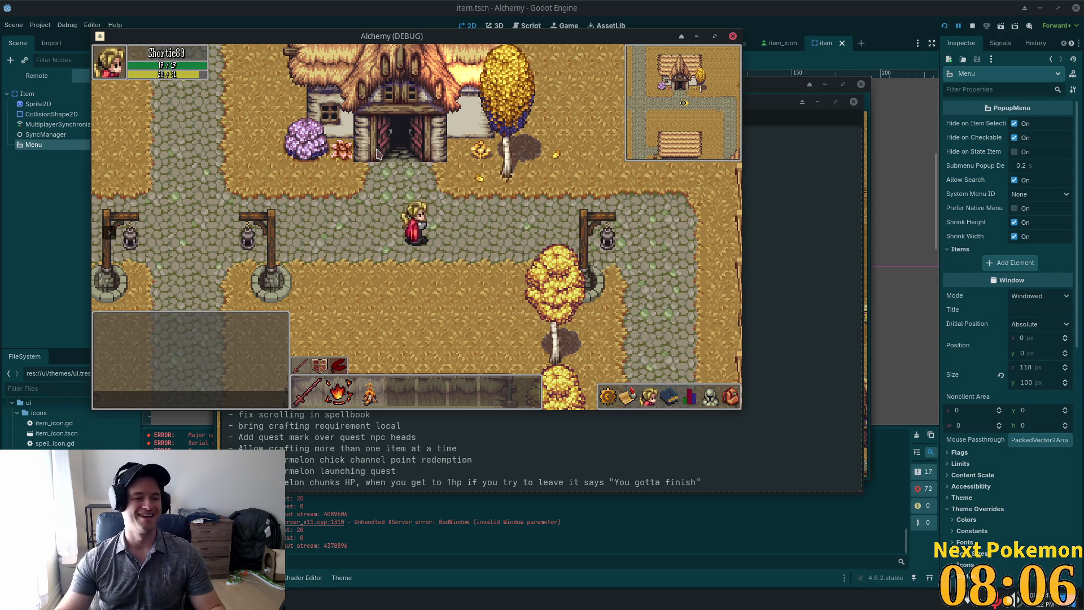
- Walk the character through town to the large thatched house
{"action": "key", "text": "Left"}
{"action": "key", "text": "Down"}
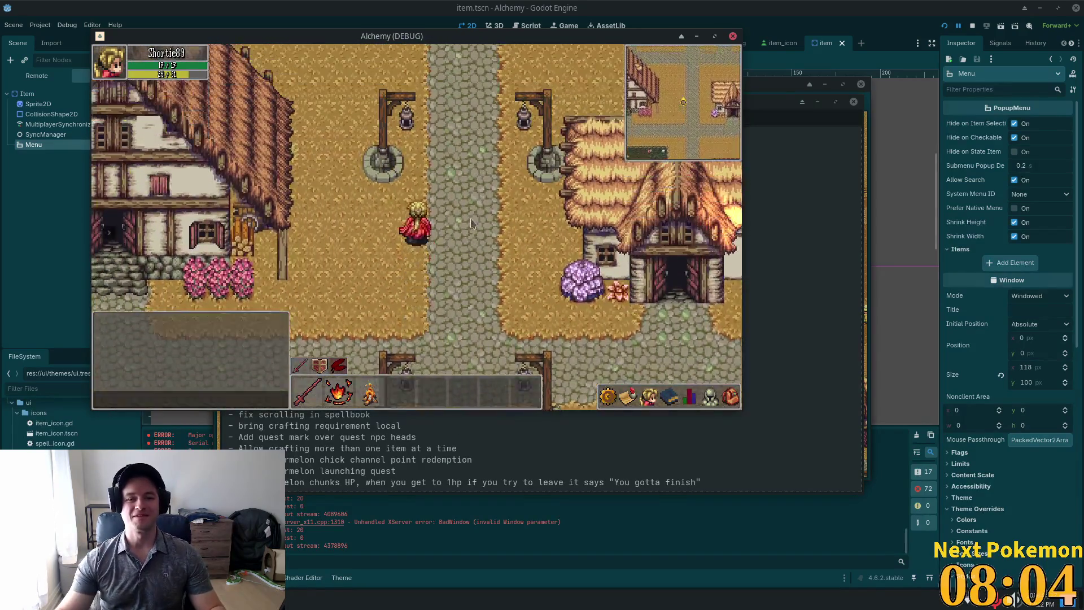
{"action": "key", "text": "Down"}
{"action": "key", "text": "Left"}
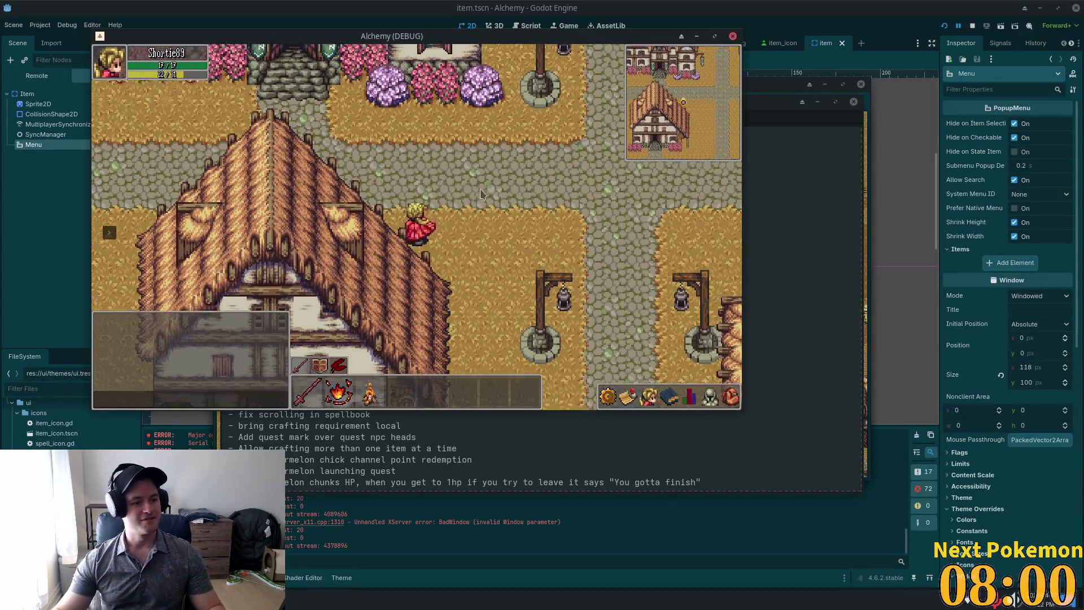
{"action": "key", "text": "Up"}
{"action": "key", "text": "Left"}
{"action": "key", "text": "Right"}
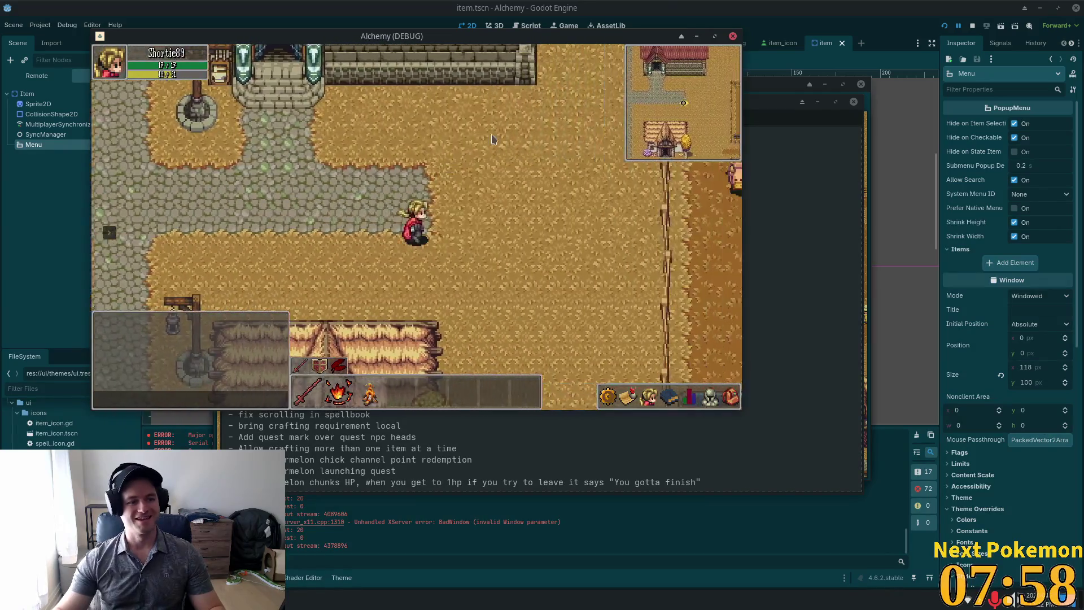
{"action": "key", "text": "Left"}
{"action": "key", "text": "Down"}
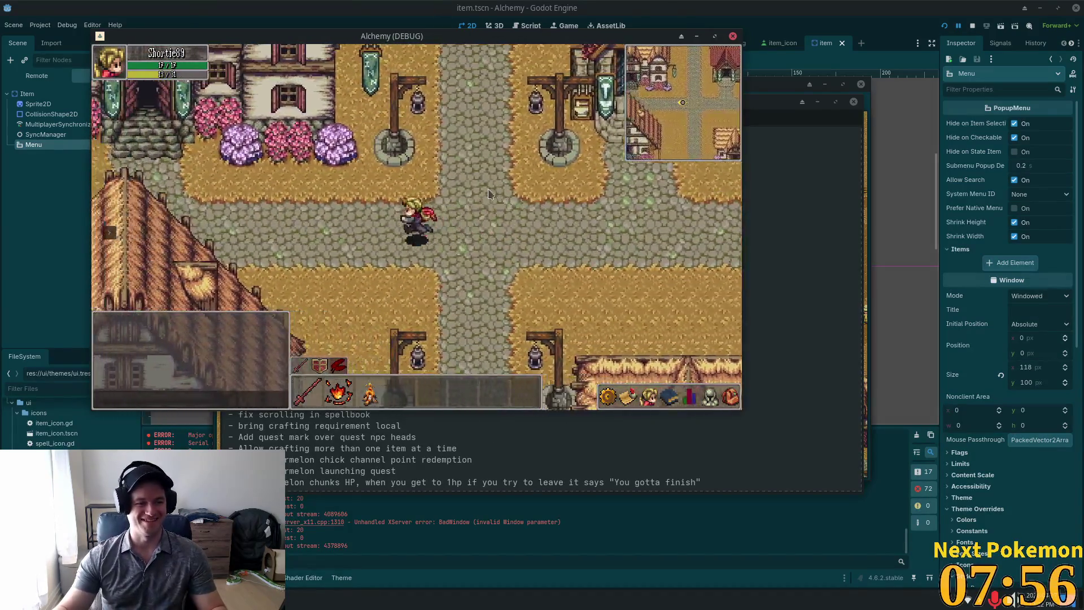
- Walk the character west across the bridge and back east into town, then bring up the stream chat
{"action": "key", "text": "Left"}
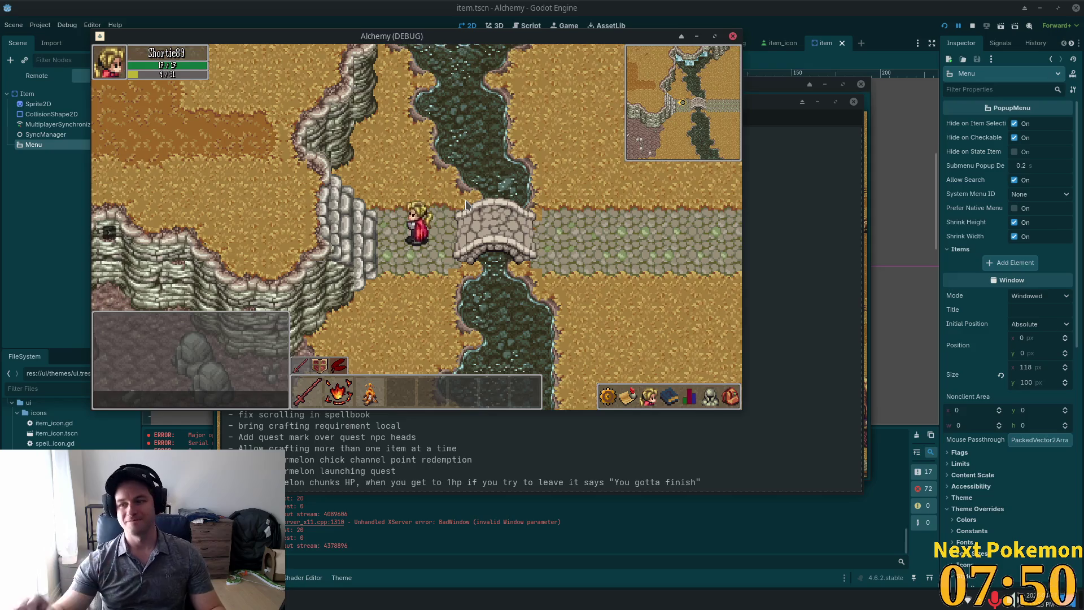
{"action": "key", "text": "Right"}
{"action": "key", "text": "Right"}
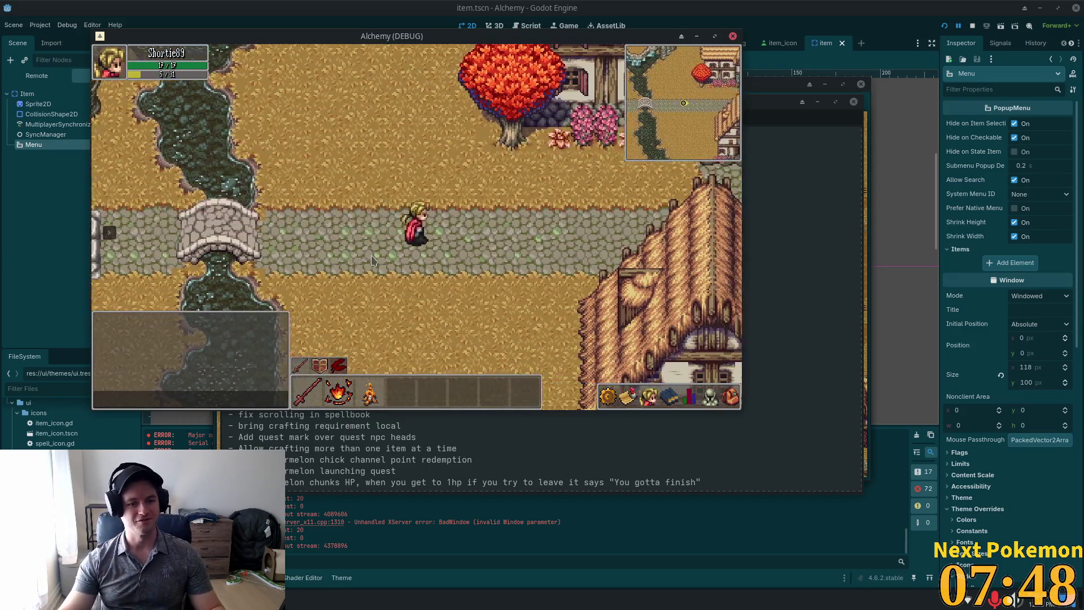
{"action": "key", "text": "Right"}
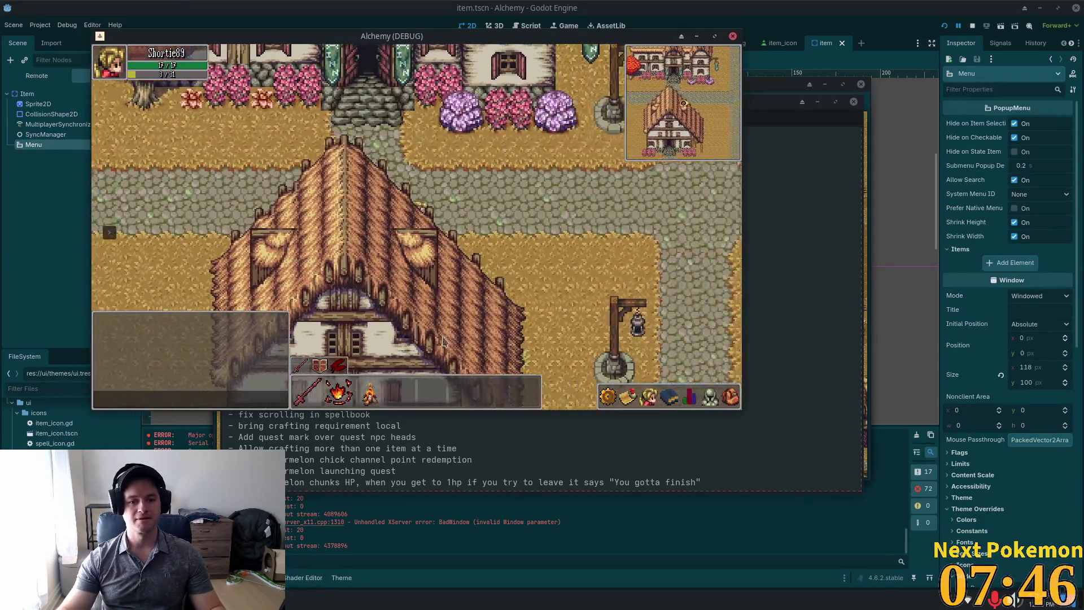
{"action": "key", "text": "Down"}
{"action": "key", "text": "Down"}
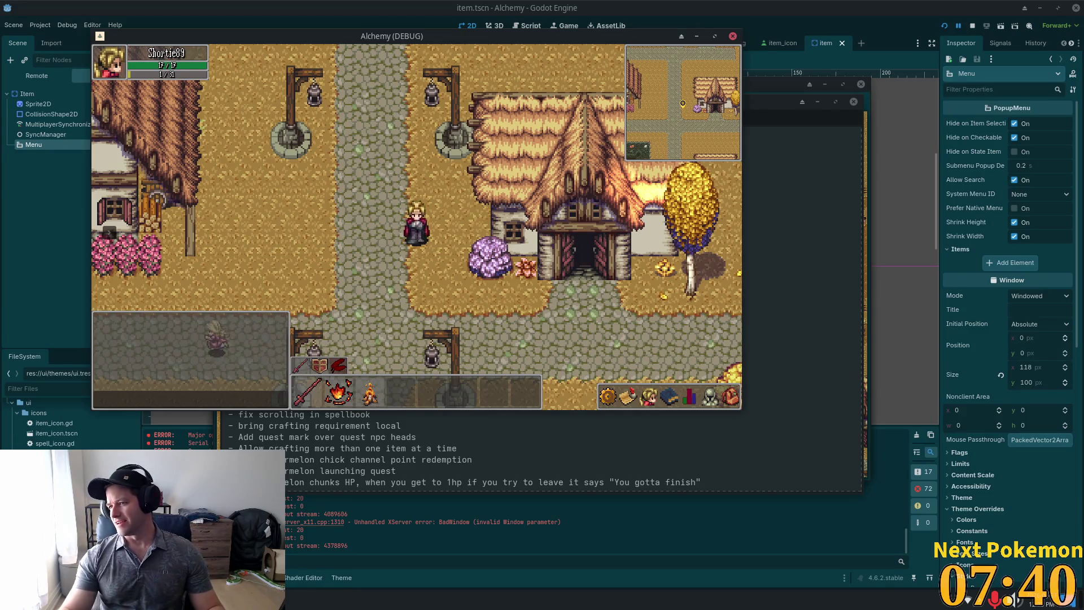
{"action": "key", "text": "alt+Tab"}
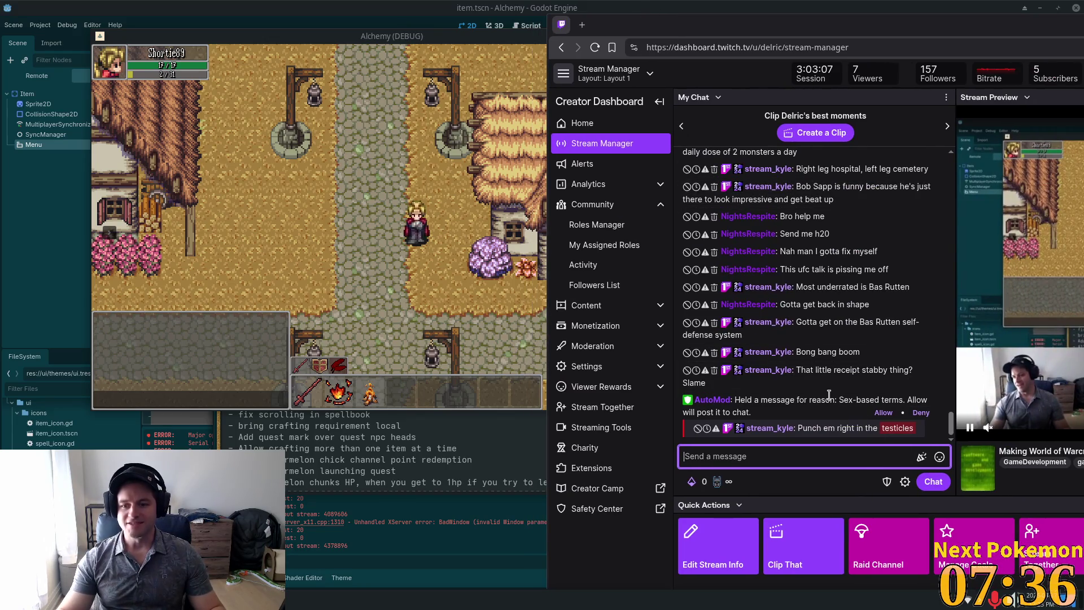
- Review AutoMod's hold reason and the flagged message, allow it into chat, and return to the game
{"action": "left_click_drag", "start_coordinate": [840, 400], "coordinate": [927, 400]}
{"action": "left_click_drag", "start_coordinate": [798, 428], "coordinate": [914, 431]}
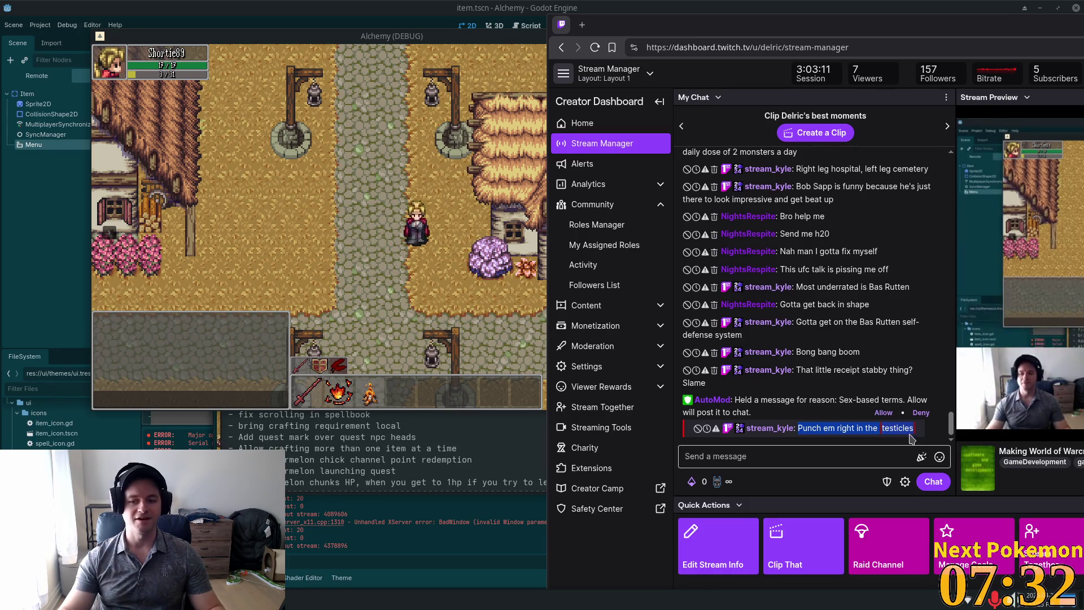
{"action": "double_click", "coordinate": [893, 430]}
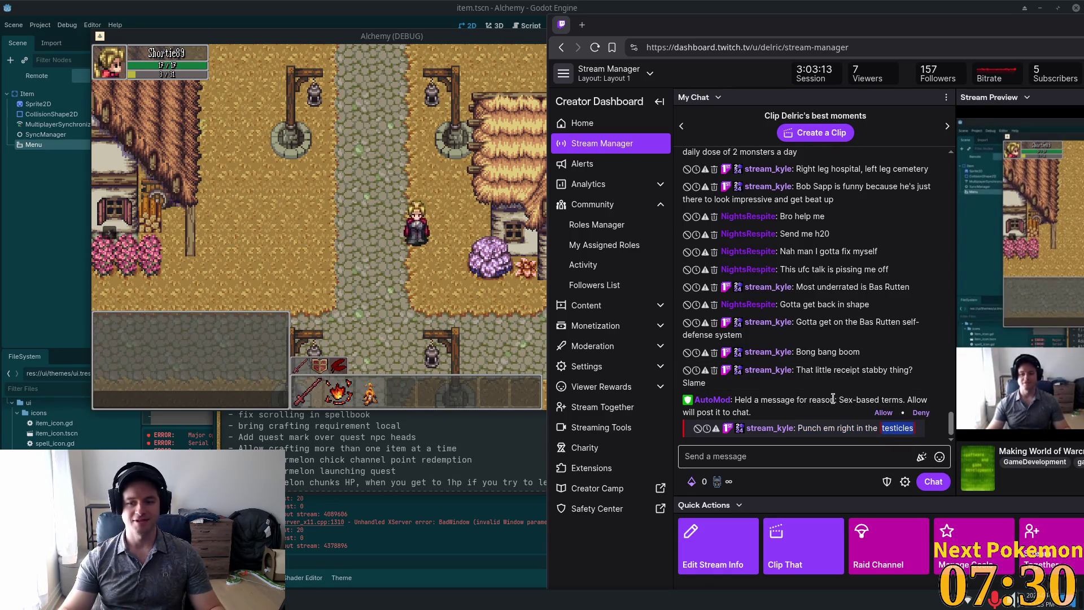
{"action": "left_click_drag", "start_coordinate": [837, 400], "coordinate": [889, 400]}
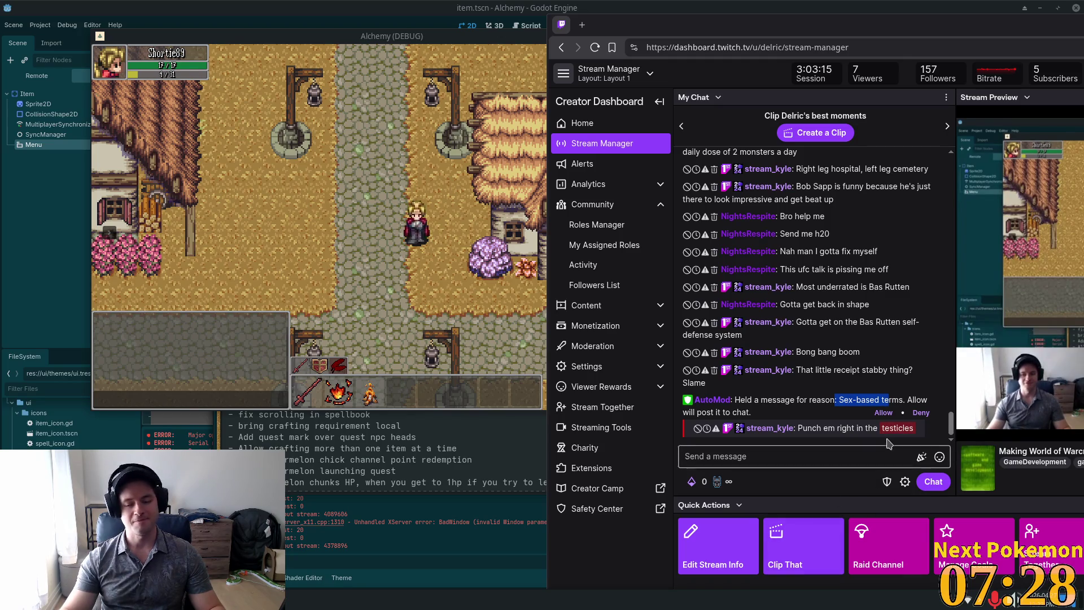
{"action": "left_click", "coordinate": [884, 413]}
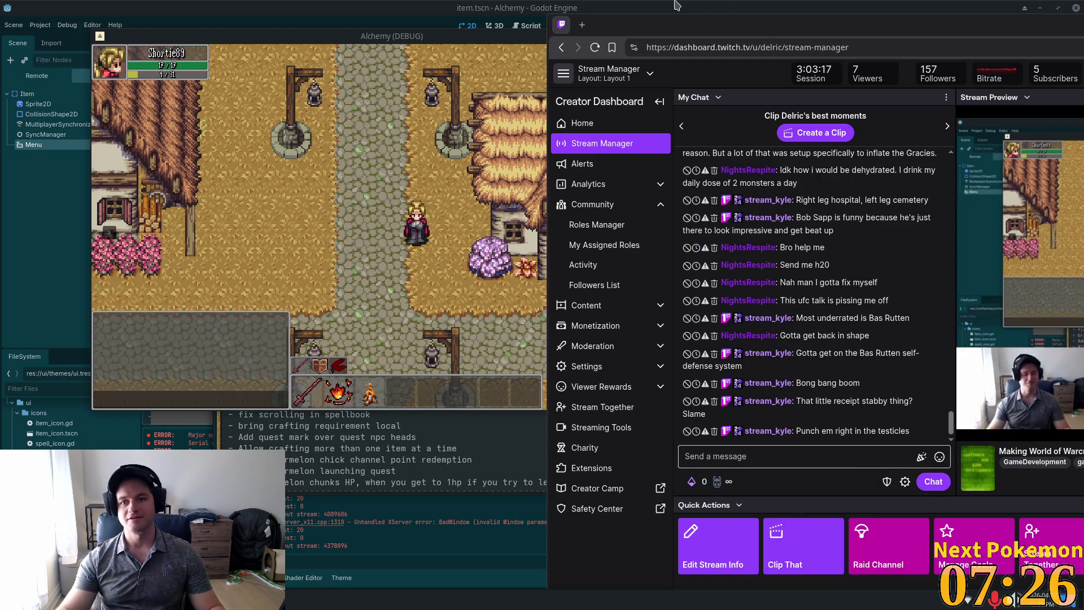
{"action": "key", "text": "alt+Tab"}
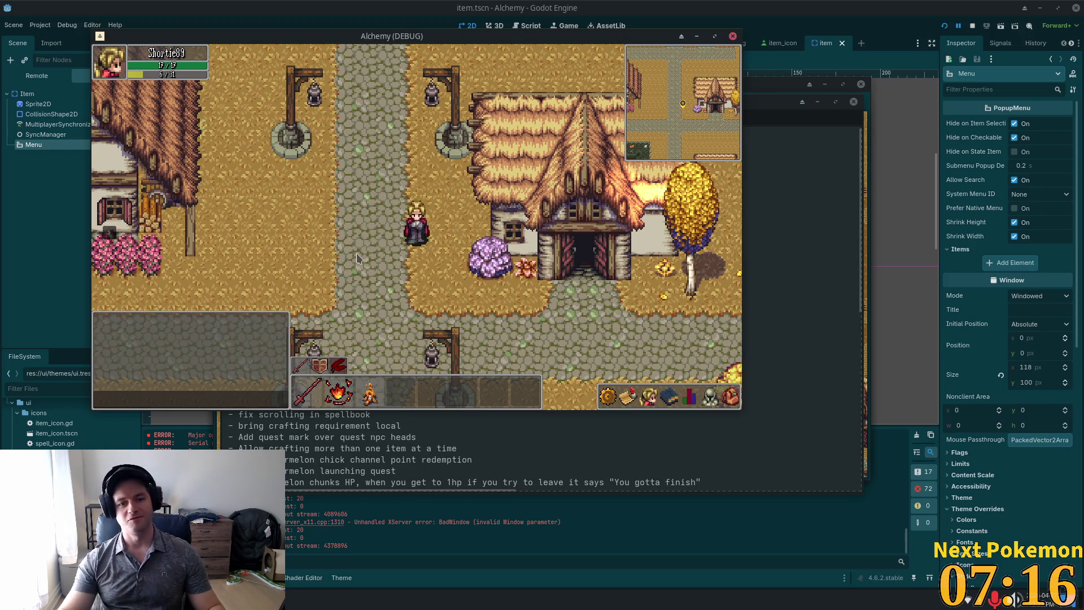
- Walk the character between the lamp posts up to the crossroads and back down
{"action": "key", "text": "Left"}
{"action": "key", "text": "Up"}
{"action": "key", "text": "Right"}
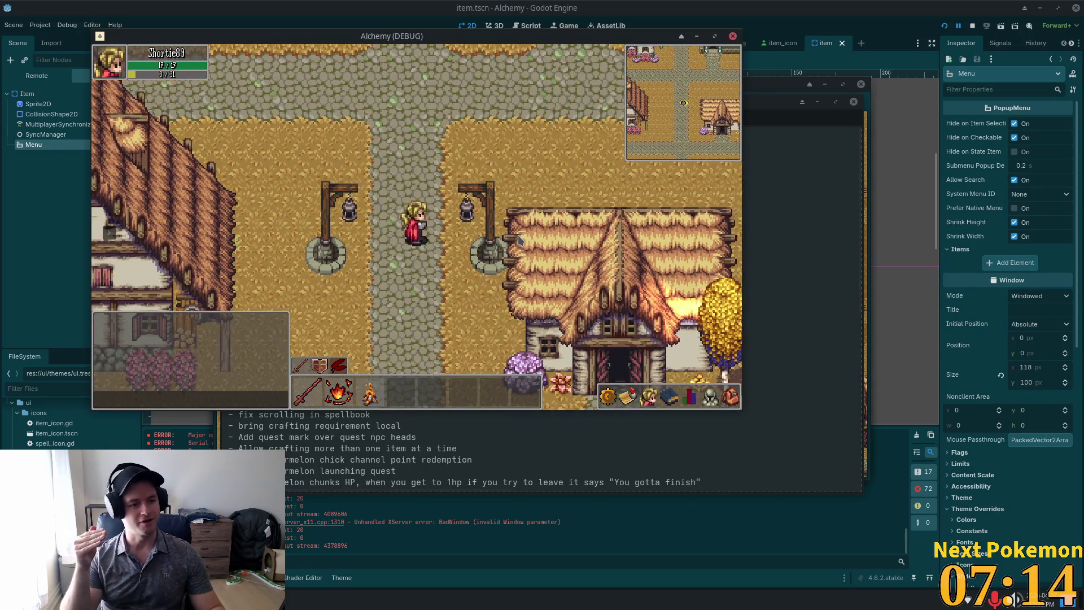
{"action": "key", "text": "Up"}
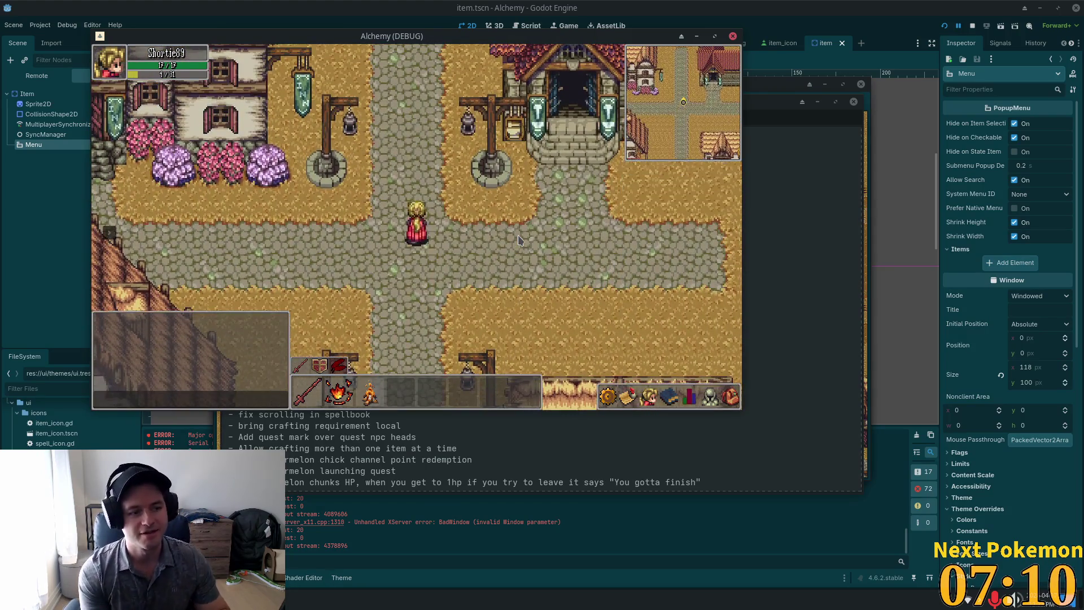
{"action": "key", "text": "Down"}
{"action": "key", "text": "Left"}
{"action": "key", "text": "Down"}
{"action": "key", "text": "Right"}
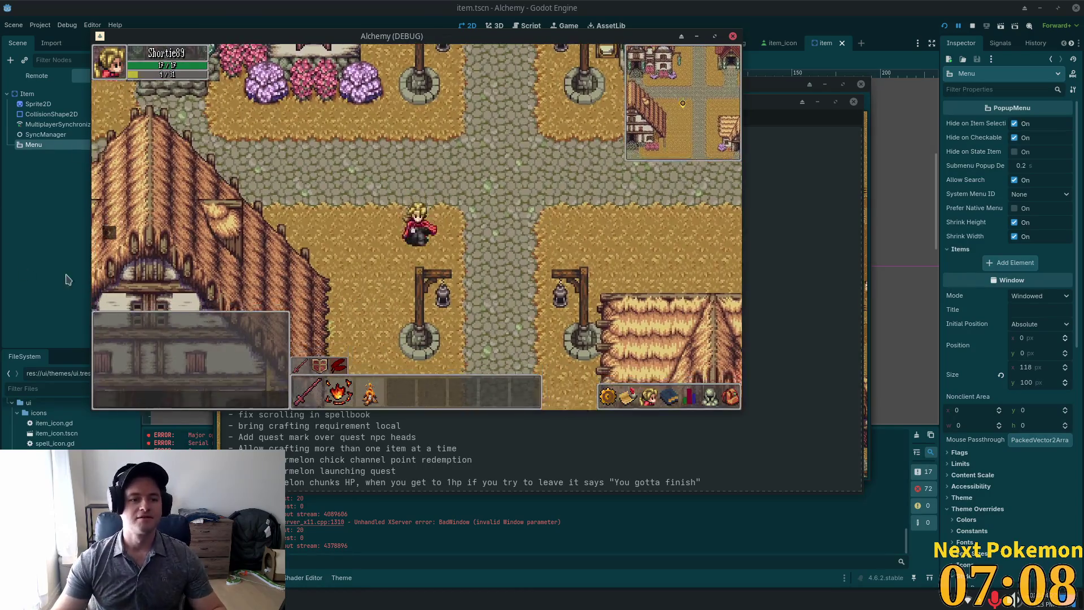
- Warp the player to Indigo Bog from the travel list, then bring up the todo notes
{"action": "left_click", "coordinate": [105, 203]}
{"action": "left_click", "coordinate": [170, 246]}
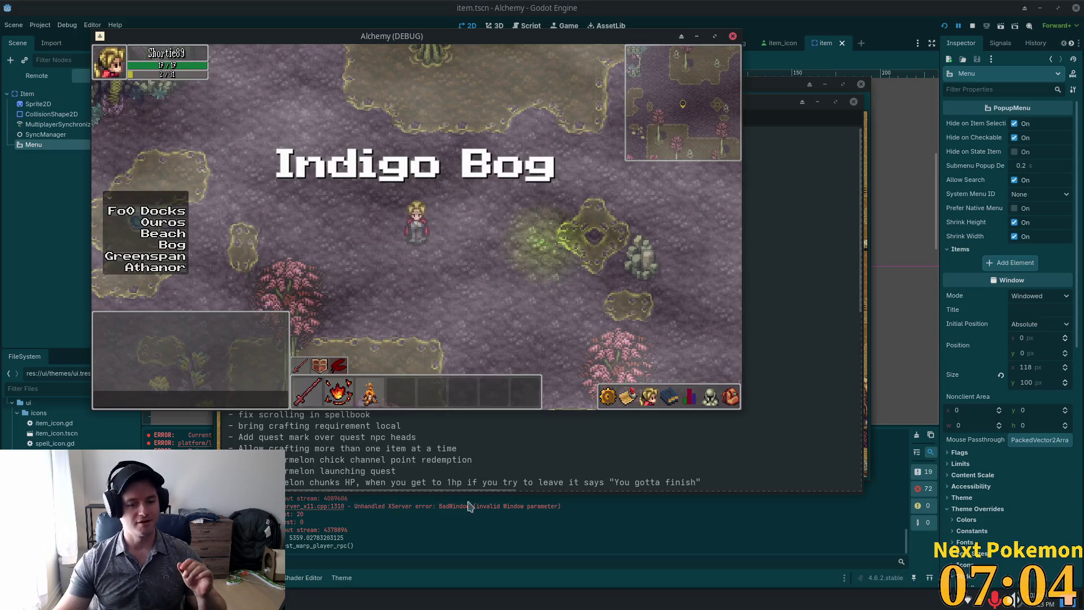
{"action": "key", "text": "alt+Tab"}
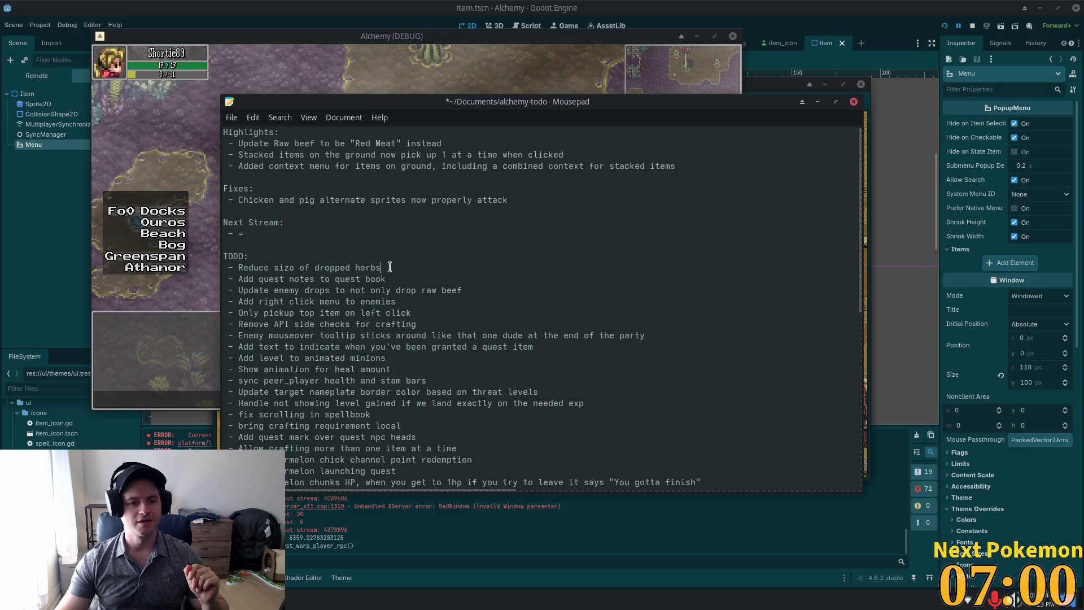
- Review the dropped-herbs, quest-notes and enemy-drops items, ending after 'Add right click menu to enemies'
{"action": "left_click_drag", "start_coordinate": [389, 267], "coordinate": [225, 268]}
{"action": "left_click_drag", "start_coordinate": [396, 279], "coordinate": [226, 279]}
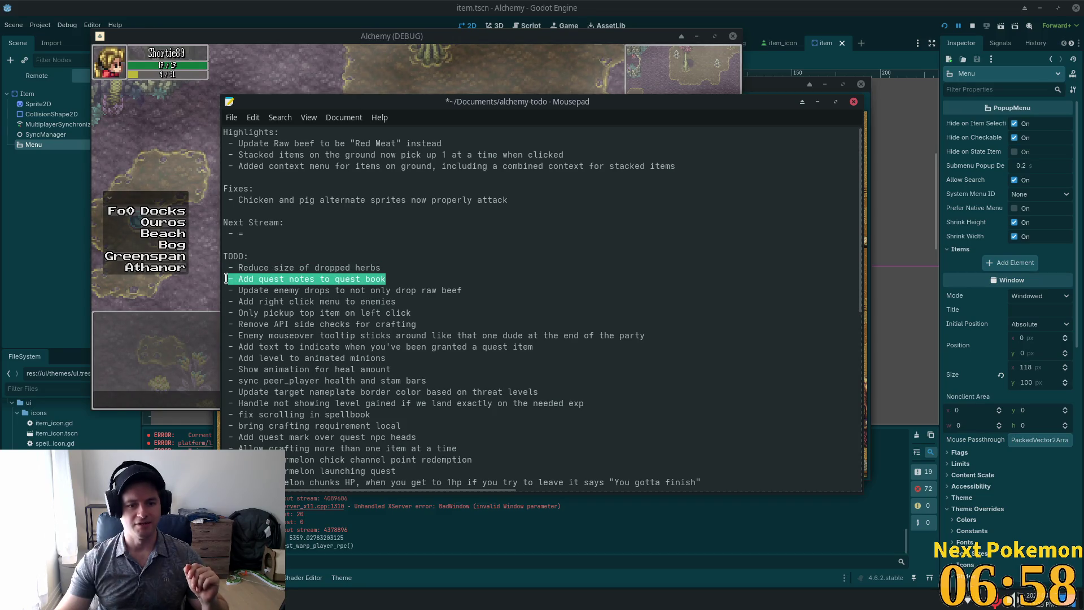
{"action": "double_click", "coordinate": [263, 292]}
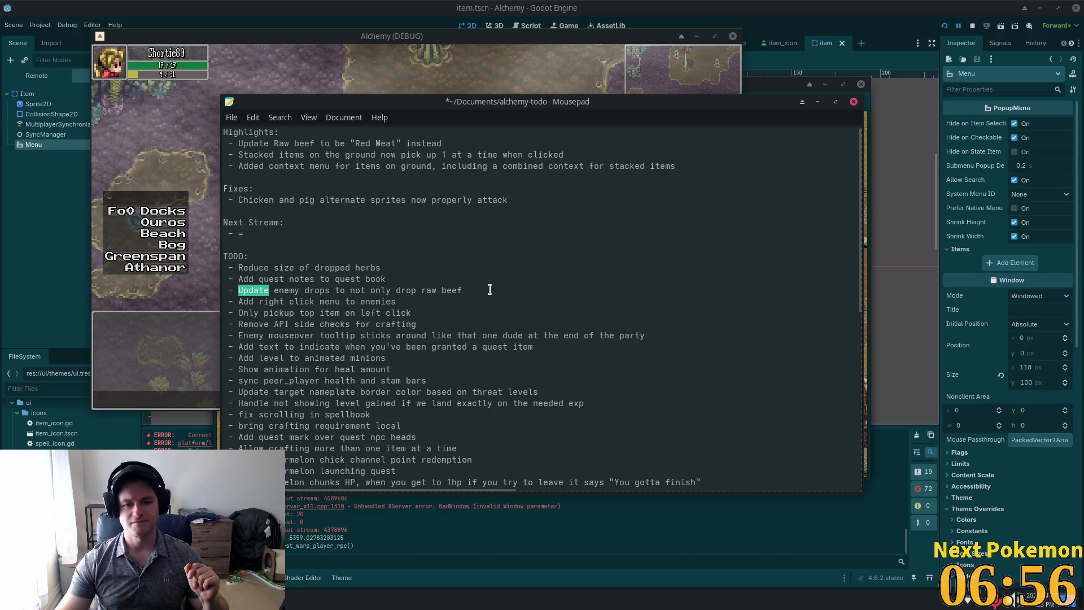
{"action": "key", "text": "End"}
{"action": "left_click", "coordinate": [424, 302]}
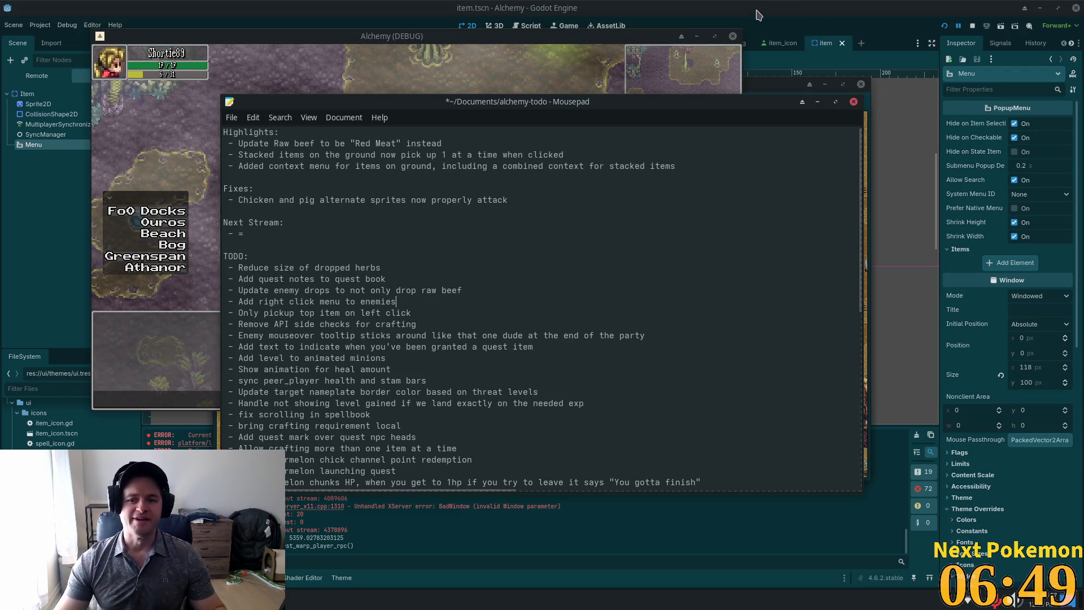
{"action": "key", "text": "alt+Tab"}
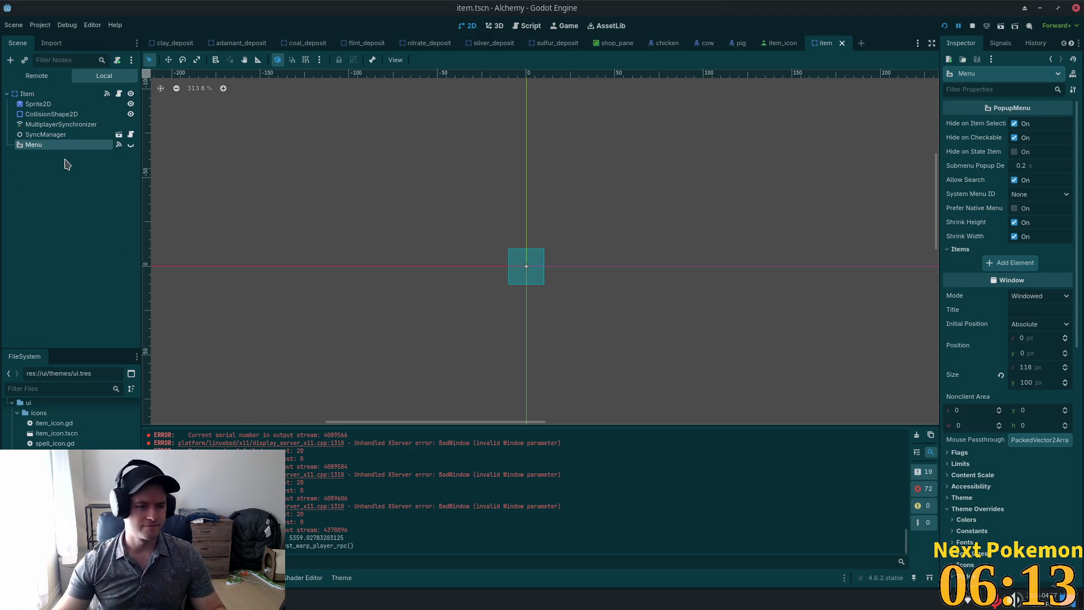
- Check the SyncManager and Menu nodes, then quick-open 'bog_slime' and open bog_slime.tscn
{"action": "left_click", "coordinate": [48, 135]}
{"action": "left_click", "coordinate": [42, 145]}
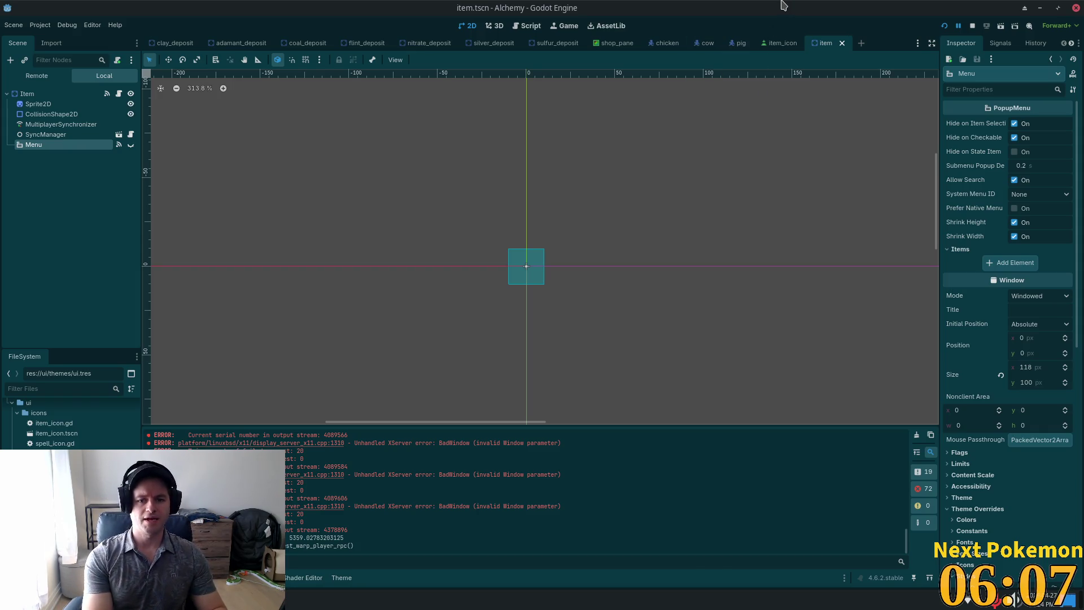
{"action": "key", "text": "shift+alt+o"}
{"action": "type", "text": "bog"}
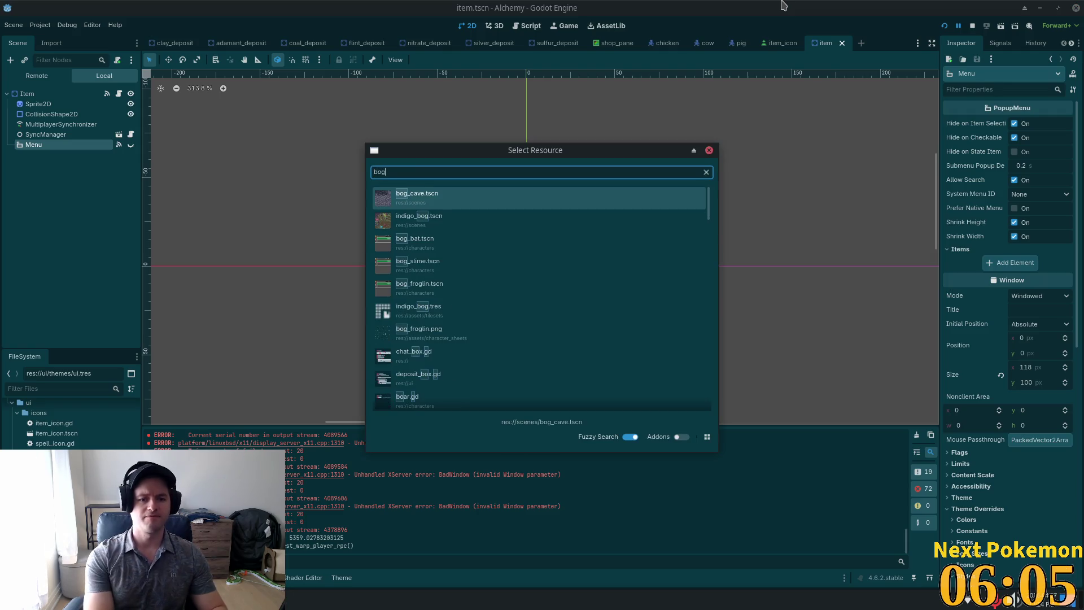
{"action": "type", "text": "_sk"}
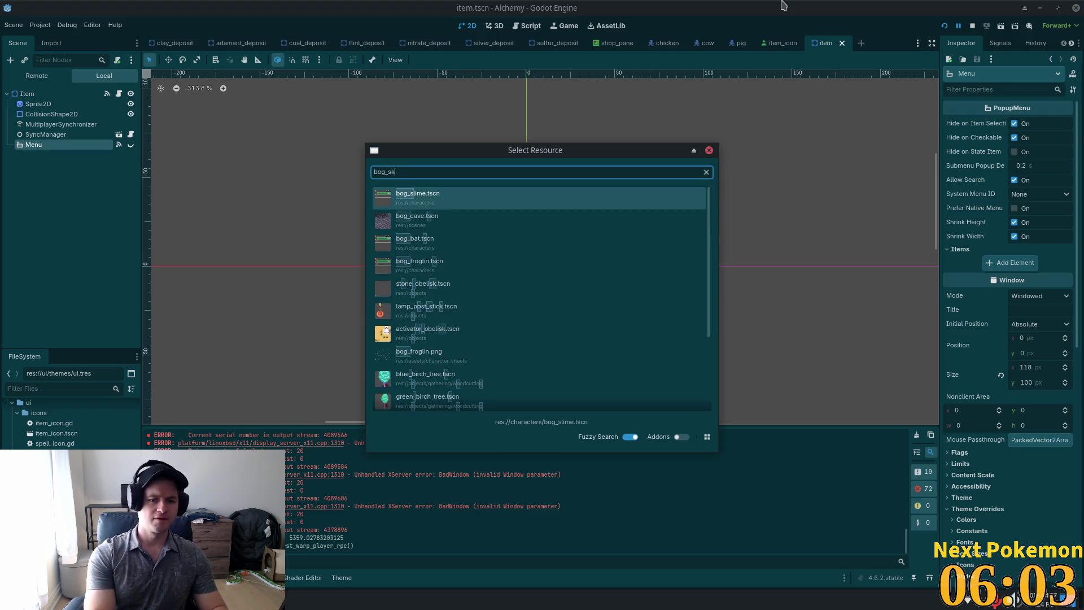
{"action": "key", "text": "BackSpace"}
{"action": "type", "text": "lime"}
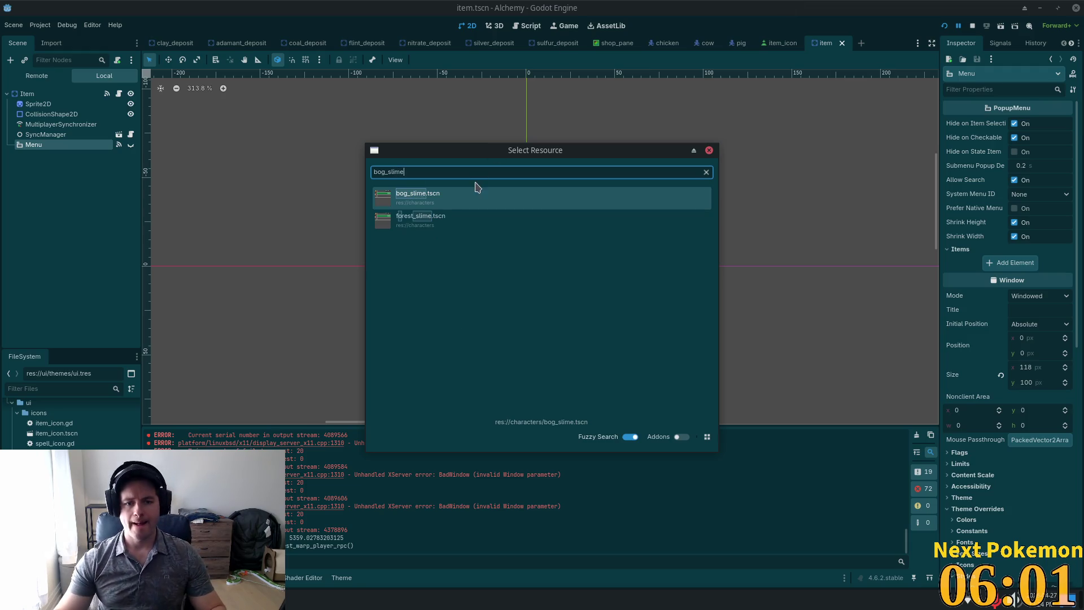
{"action": "double_click", "coordinate": [462, 199]}
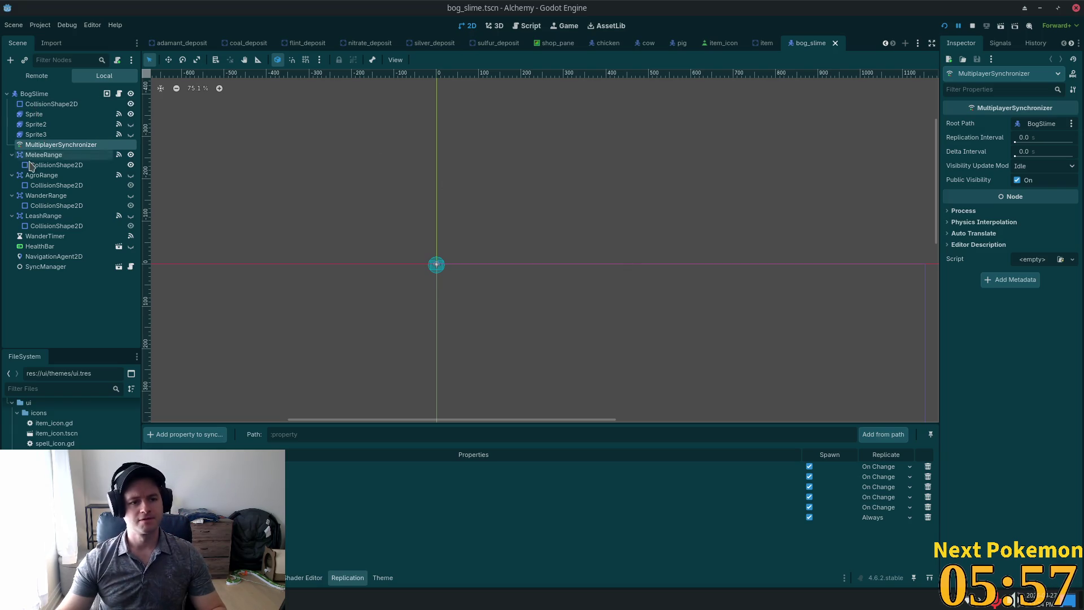
- Collapse the MeleeRange, AgroRange, WanderRange and LeashRange branches in the Scene dock
{"action": "left_click", "coordinate": [12, 155]}
{"action": "left_click", "coordinate": [12, 165]}
{"action": "left_click", "coordinate": [12, 175]}
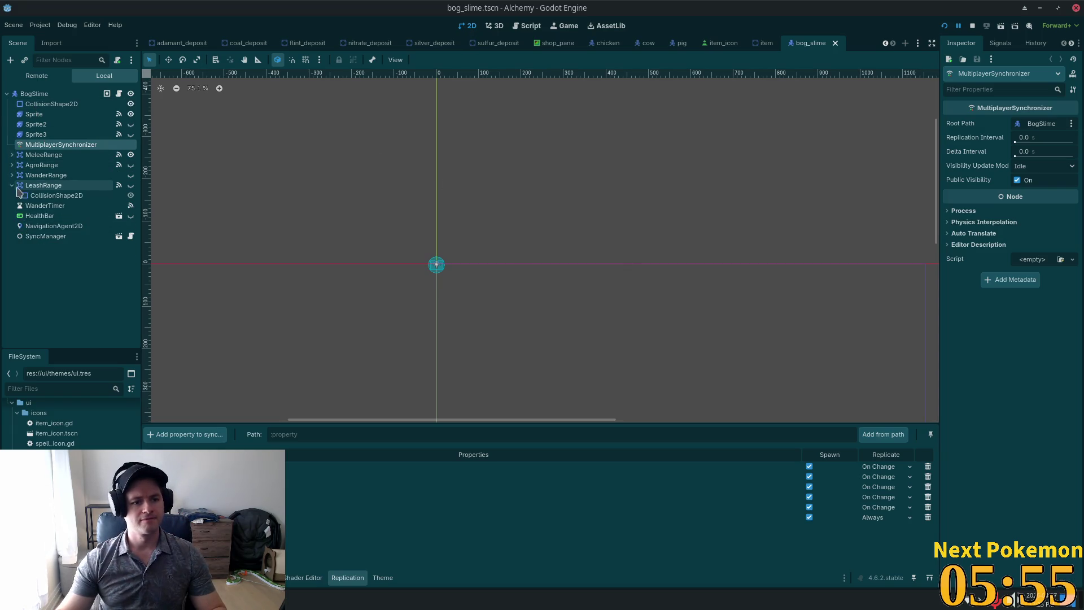
{"action": "left_click", "coordinate": [23, 195]}
{"action": "left_click", "coordinate": [12, 185]}
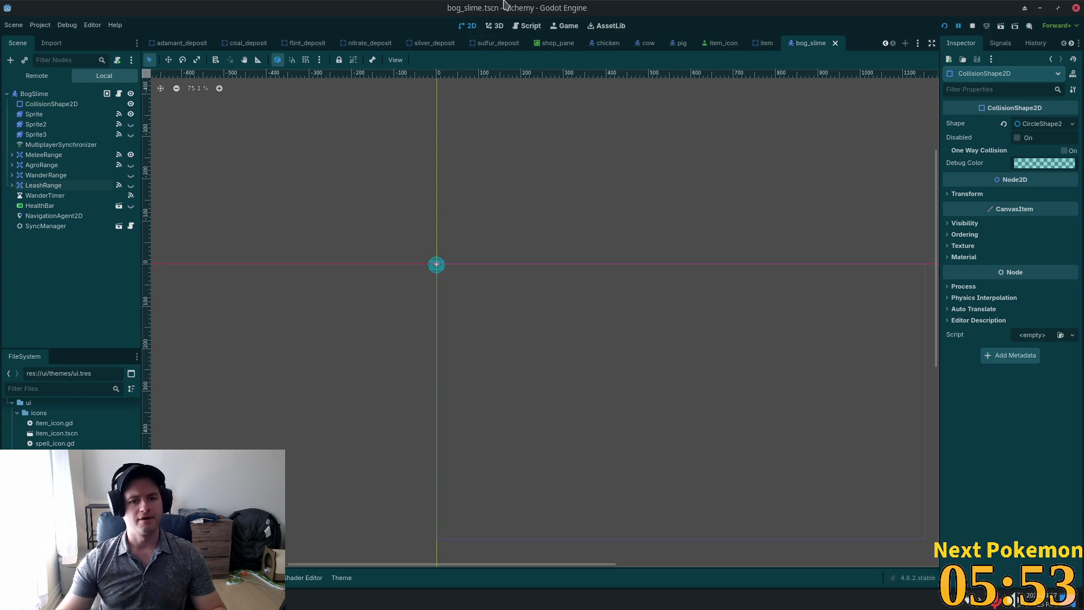
- Paste the copied Menu node under the BogSlime root node and select it
{"action": "scroll", "coordinate": [418, 254], "scroll_direction": "up", "scroll_amount": 4}
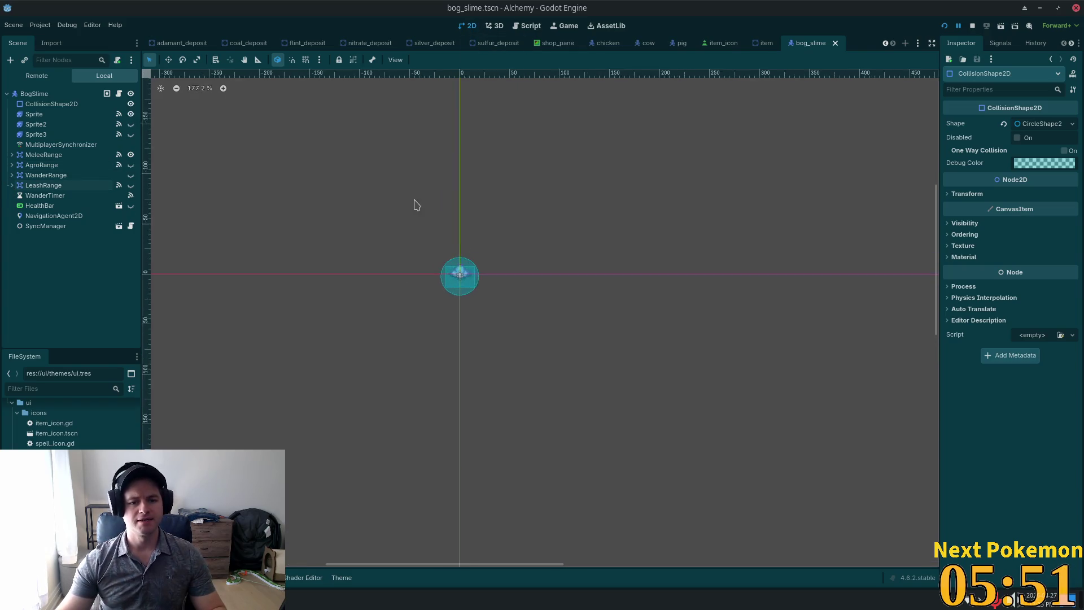
{"action": "scroll", "coordinate": [480, 209], "scroll_direction": "up", "scroll_amount": 3}
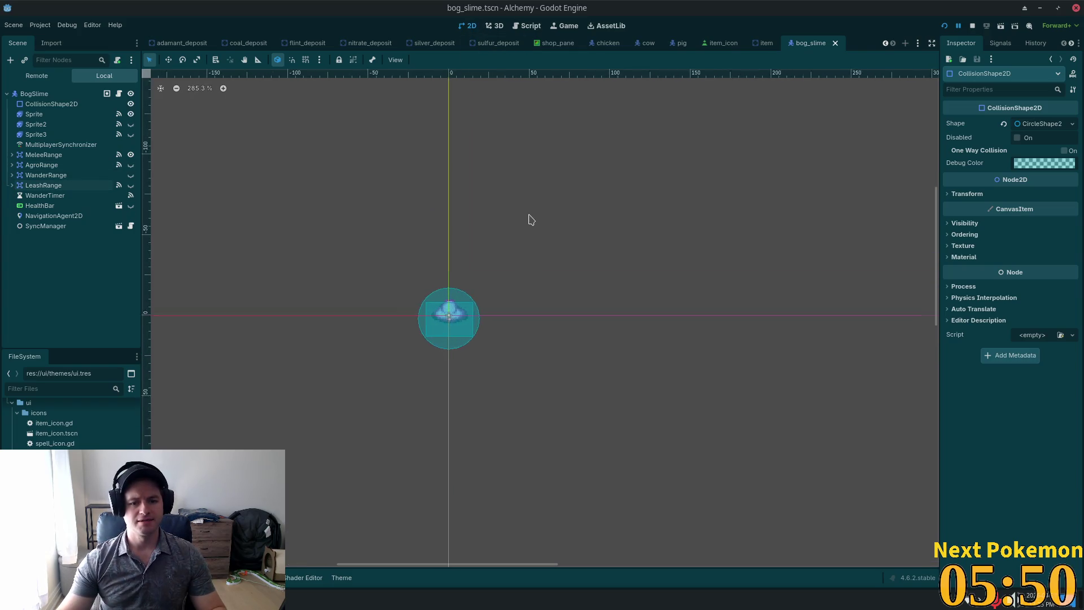
{"action": "left_click", "coordinate": [43, 95]}
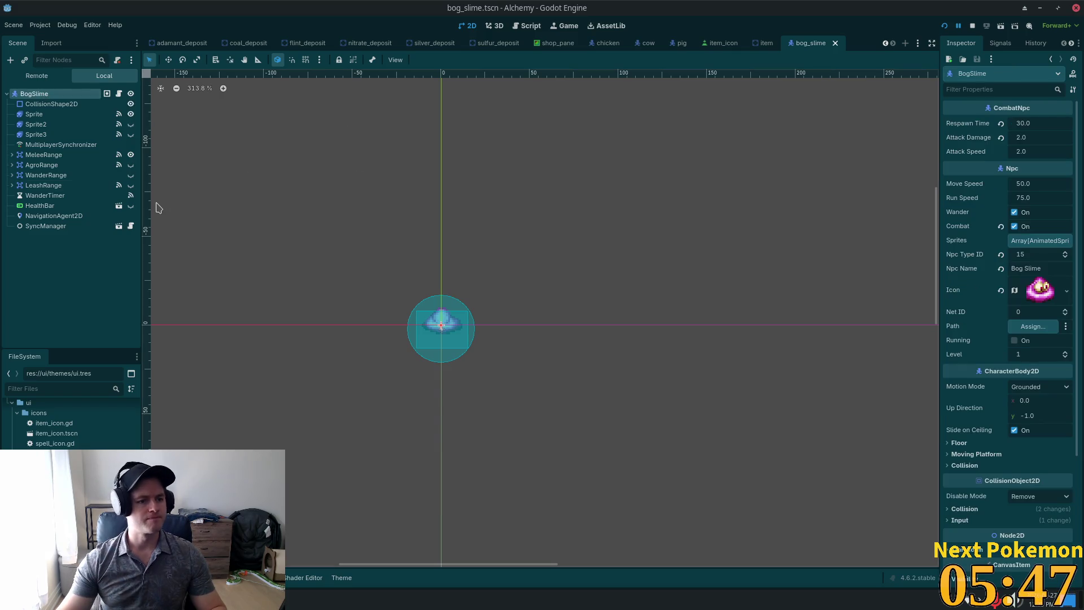
{"action": "key", "text": "ctrl+z"}
{"action": "key", "text": "ctrl+z"}
{"action": "key", "text": "ctrl+z"}
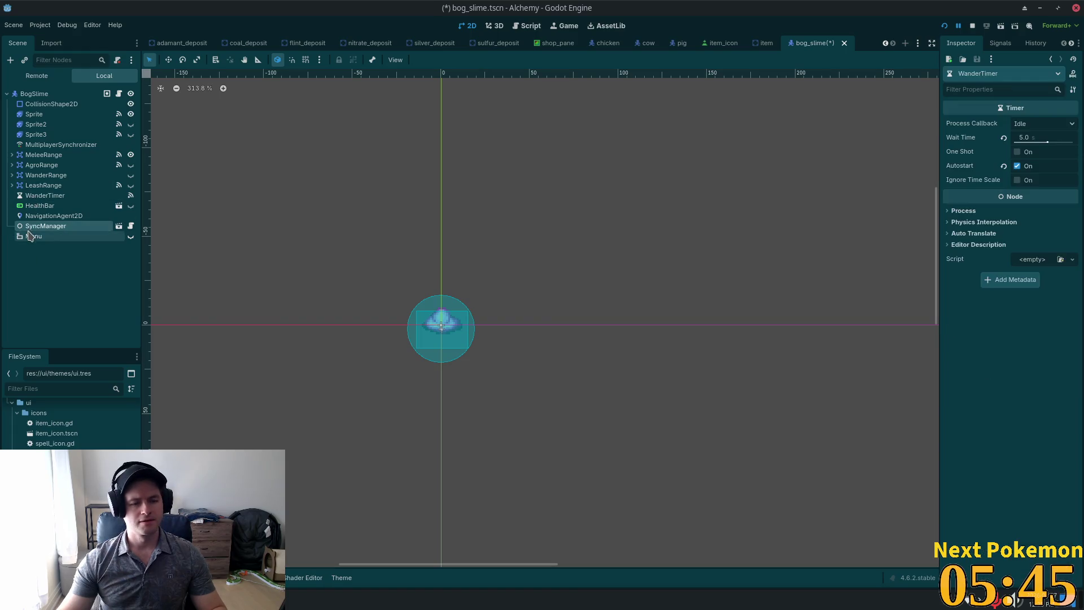
{"action": "left_click", "coordinate": [30, 236]}
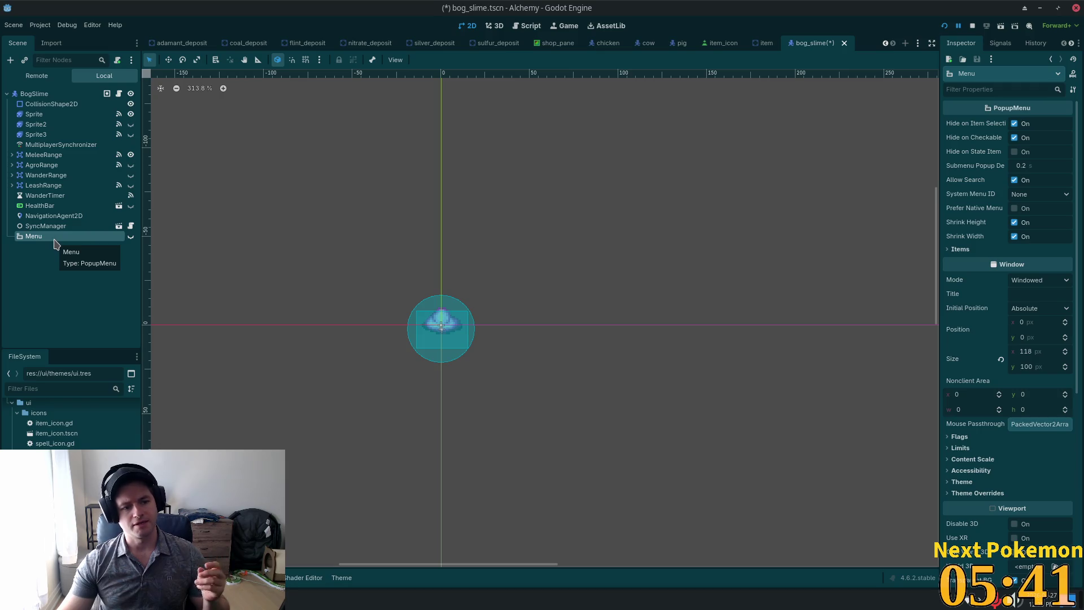
- Begin saving the Menu branch as a scene in res://characters, naming it combat_npc_context
{"action": "right_click", "coordinate": [54, 239]}
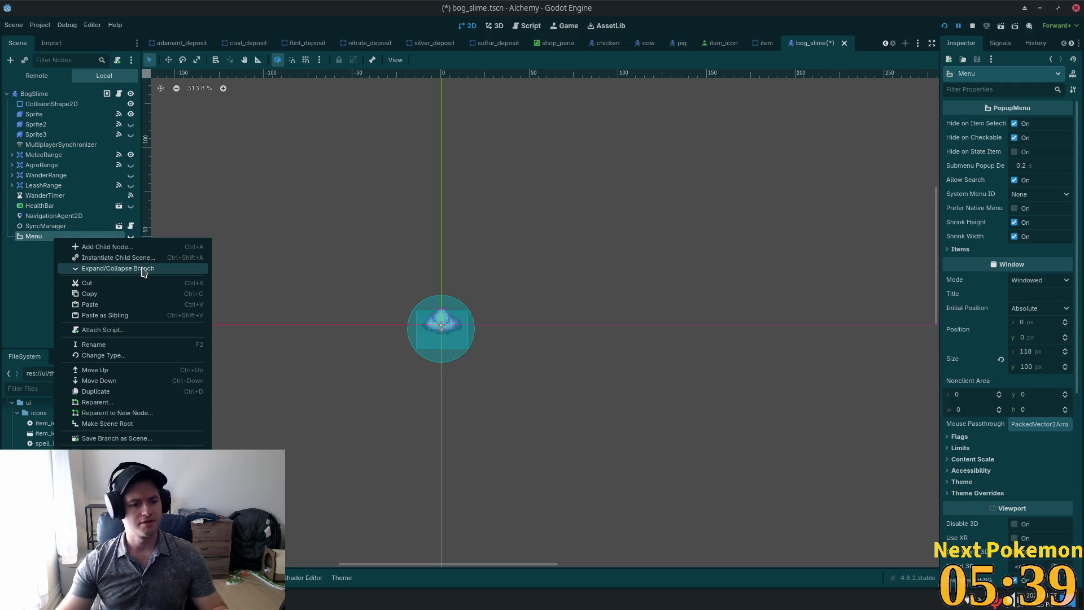
{"action": "left_click", "coordinate": [141, 439]}
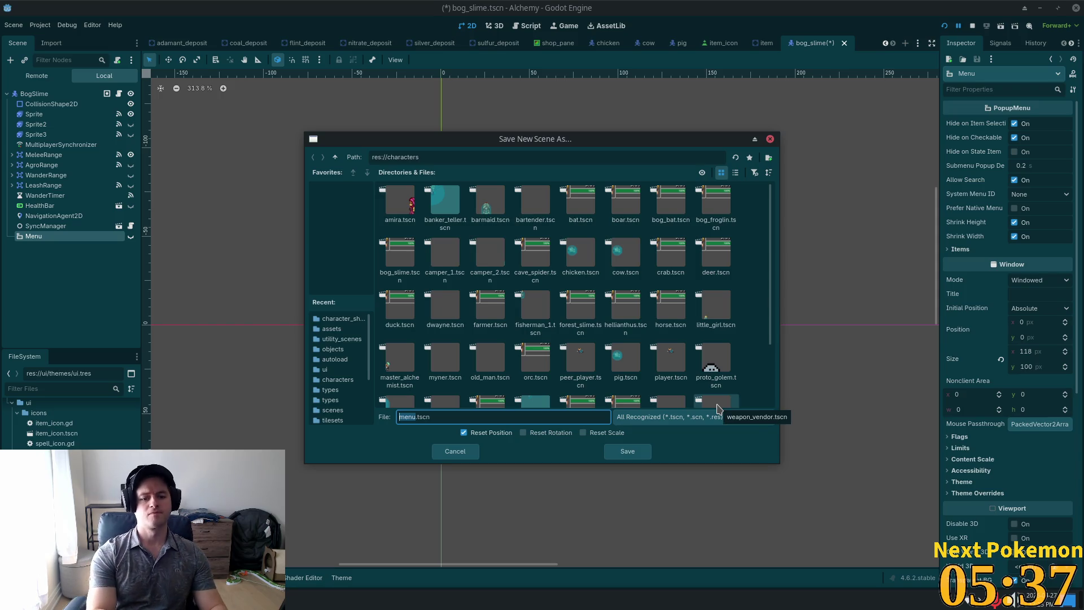
{"action": "type", "text": "c"}
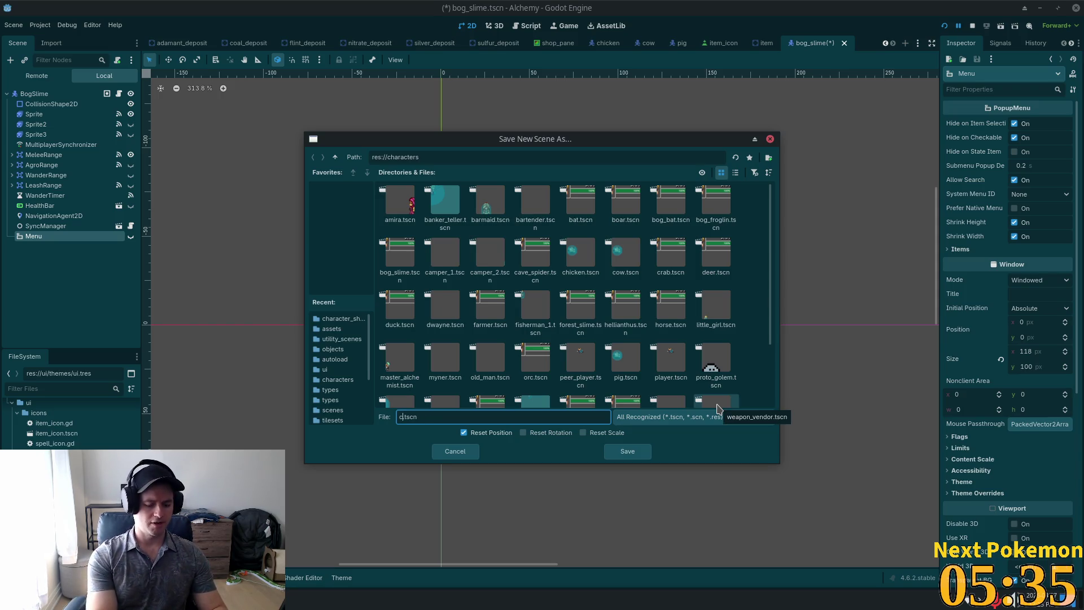
{"action": "type", "text": "ombat_"}
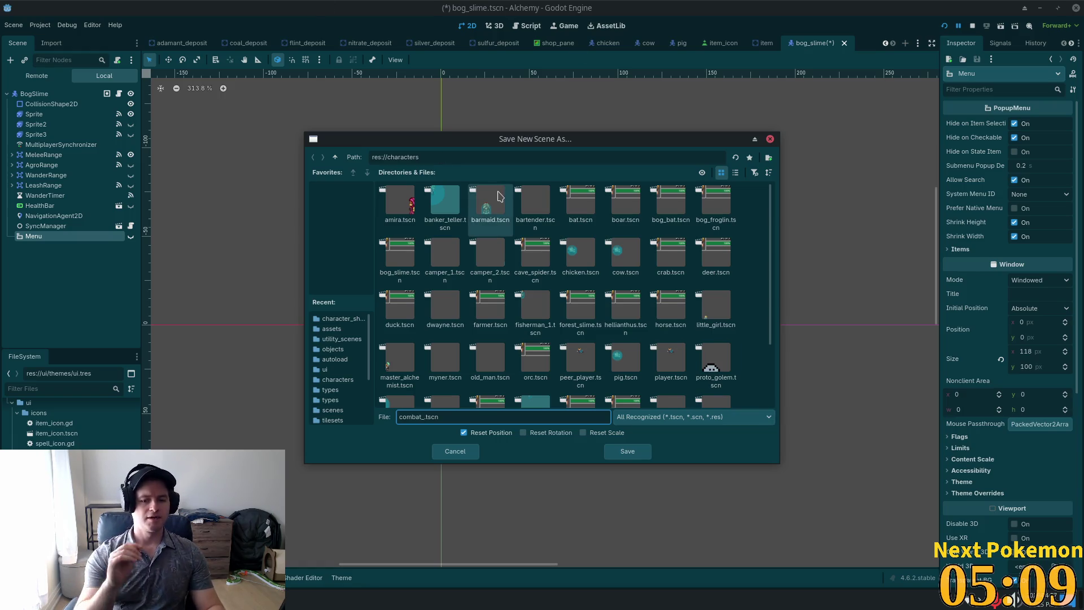
{"action": "type", "text": "npc_"}
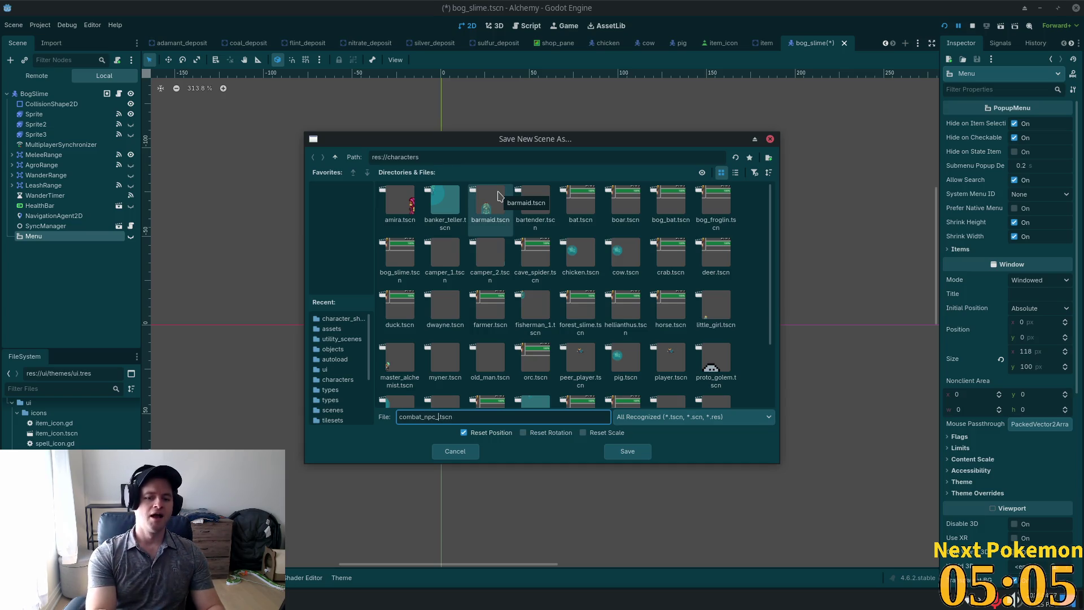
{"action": "type", "text": "context"}
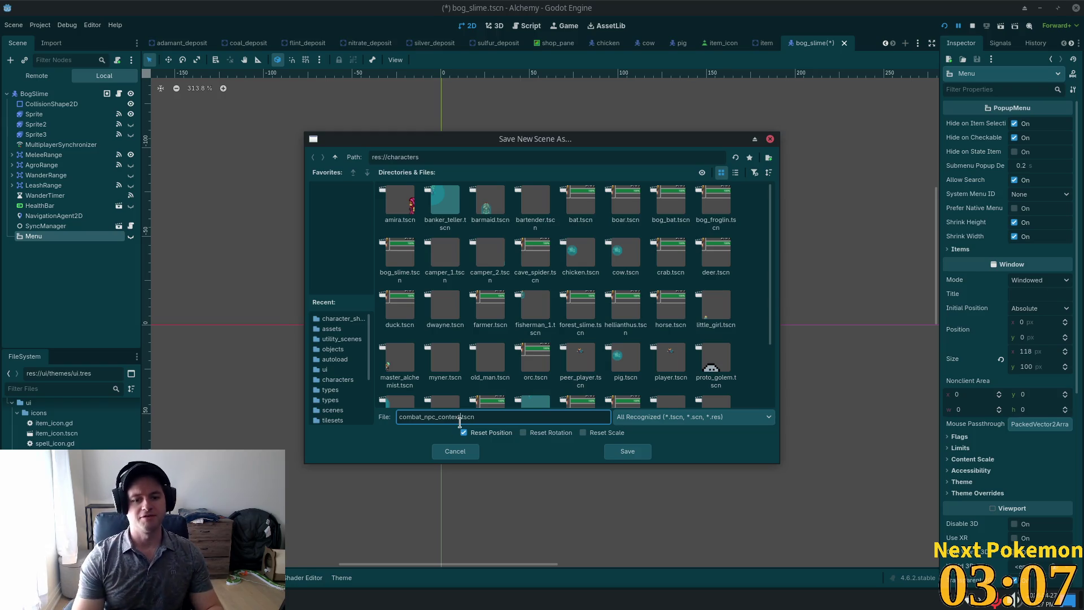
- Rename the branch scene to npc_context_menu.tscn and save it into res://ui
{"action": "double_click", "coordinate": [460, 423]}
{"action": "type", "text": "np"}
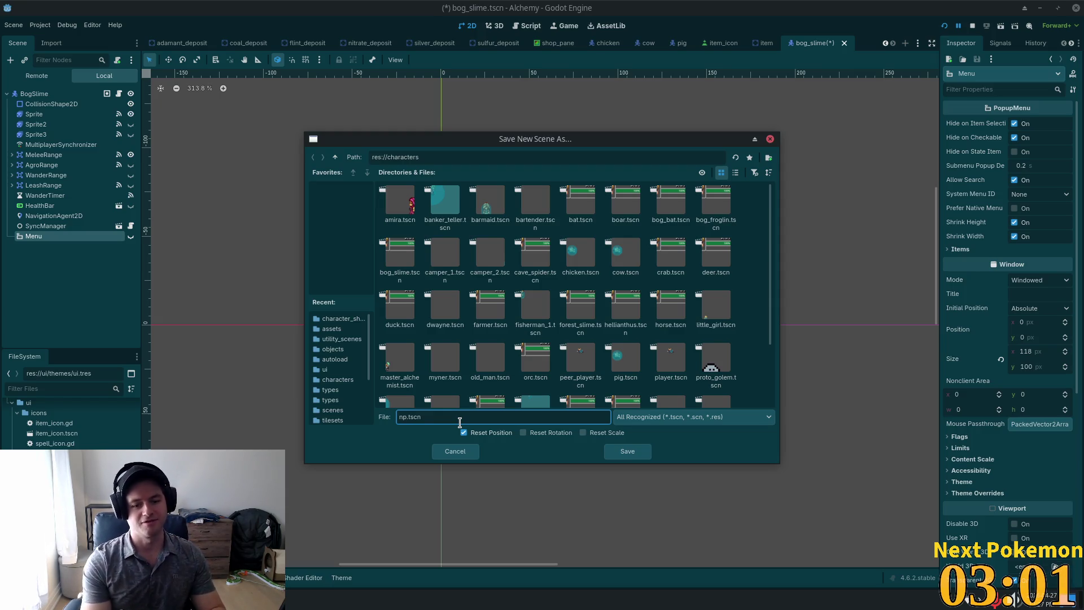
{"action": "type", "text": "c_co"}
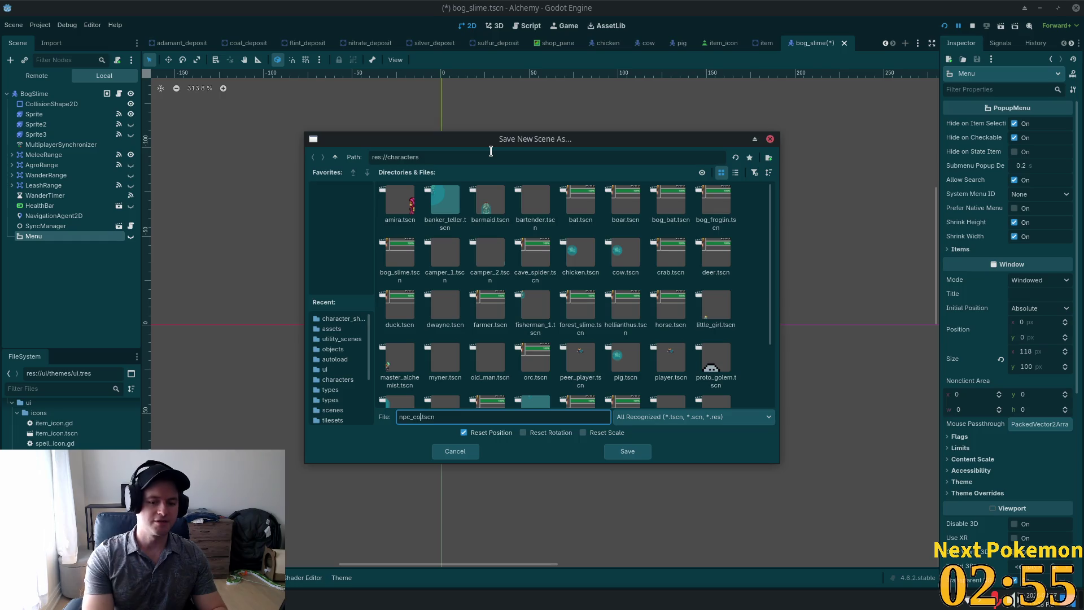
{"action": "type", "text": "ntext_menu"}
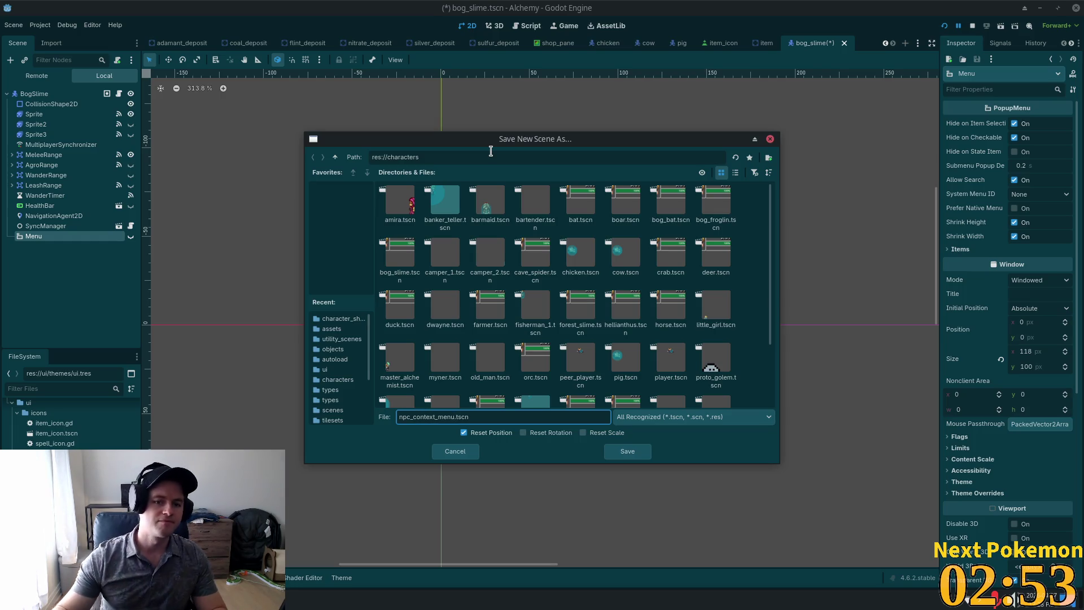
{"action": "left_click", "coordinate": [334, 157]}
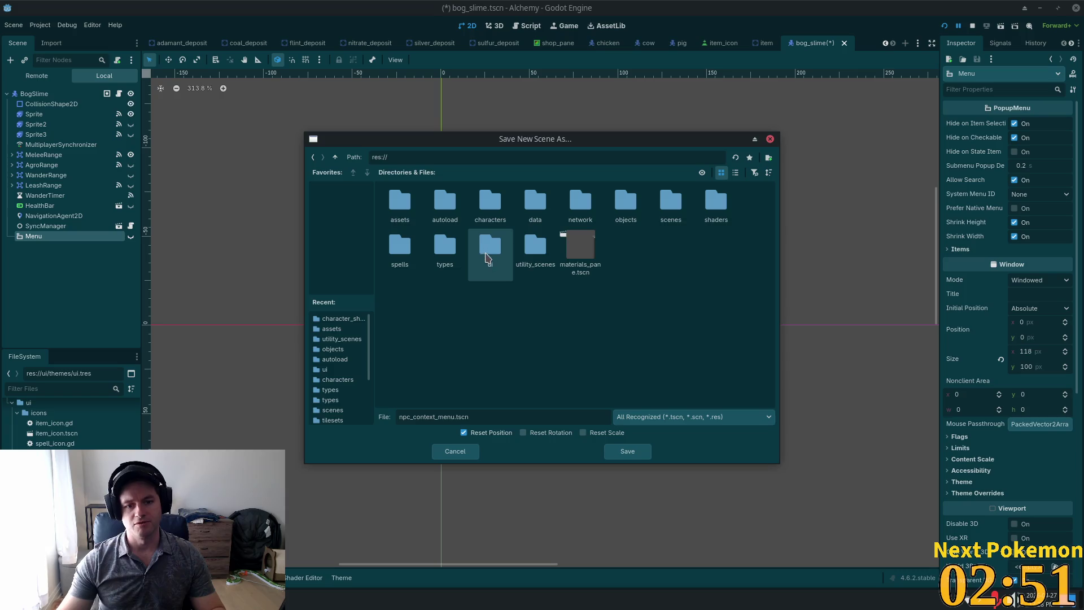
{"action": "double_click", "coordinate": [489, 257]}
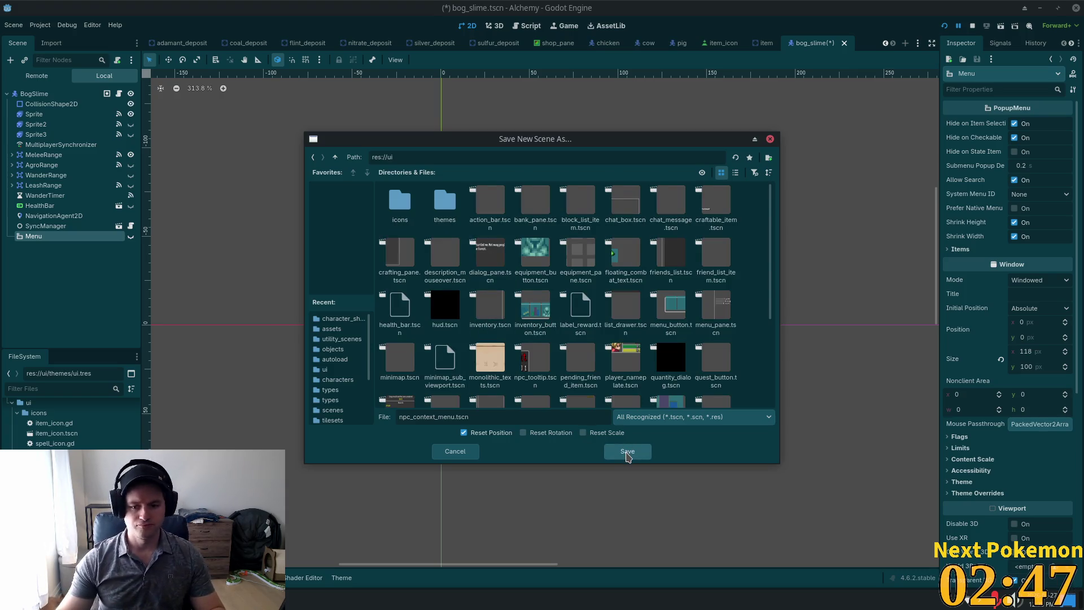
{"action": "left_click", "coordinate": [628, 454]}
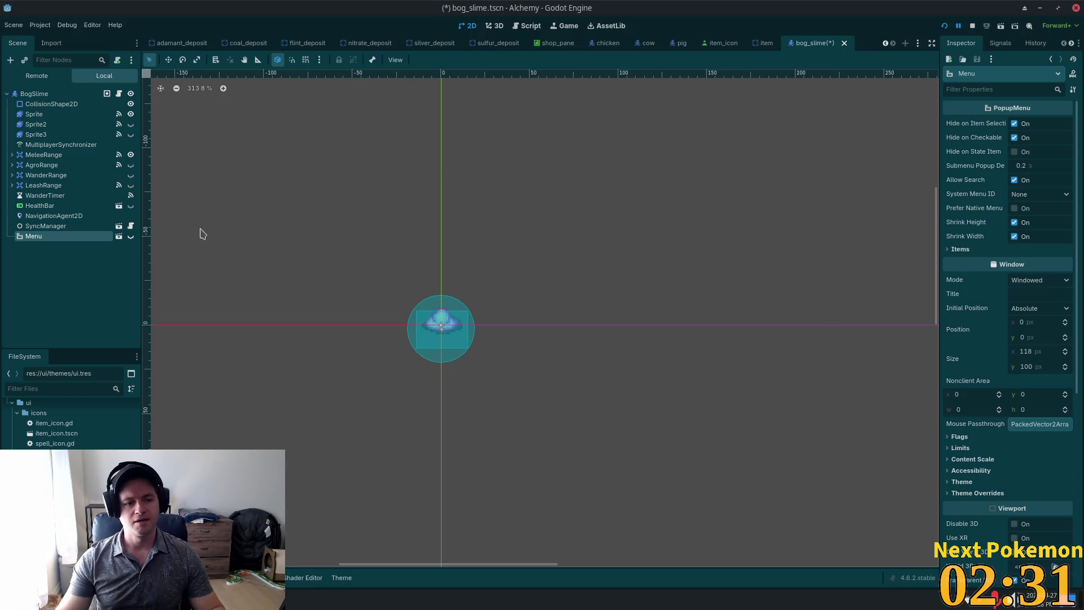
{"action": "left_click", "coordinate": [51, 226]}
{"action": "left_click", "coordinate": [54, 236]}
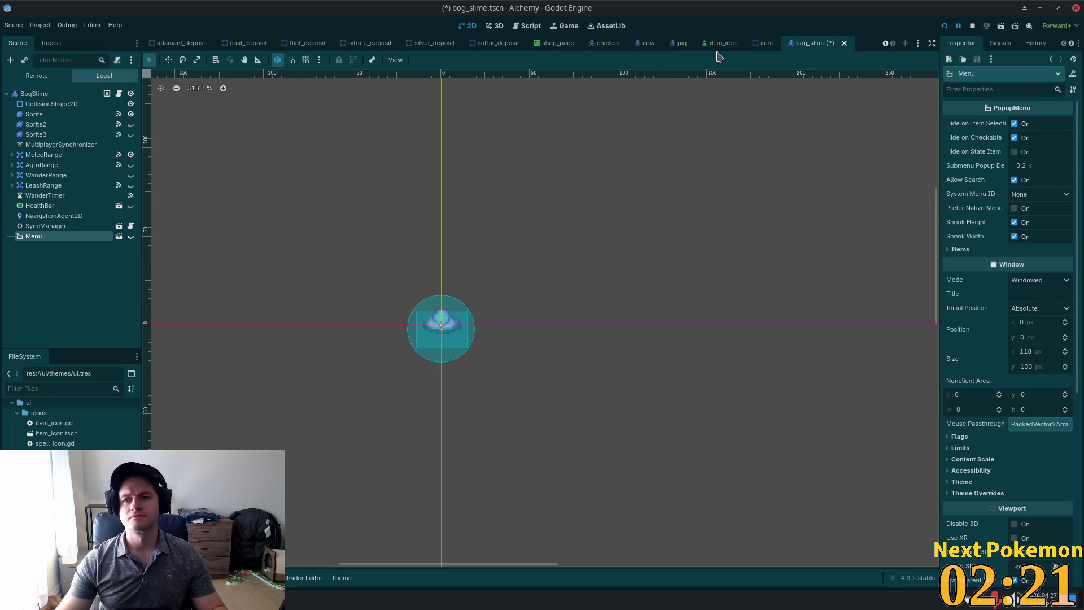
{"action": "left_click", "coordinate": [54, 216]}
- Leave the Menu's first item text blank in the Inspector Items list, then switch to Brave
{"action": "left_click", "coordinate": [34, 236]}
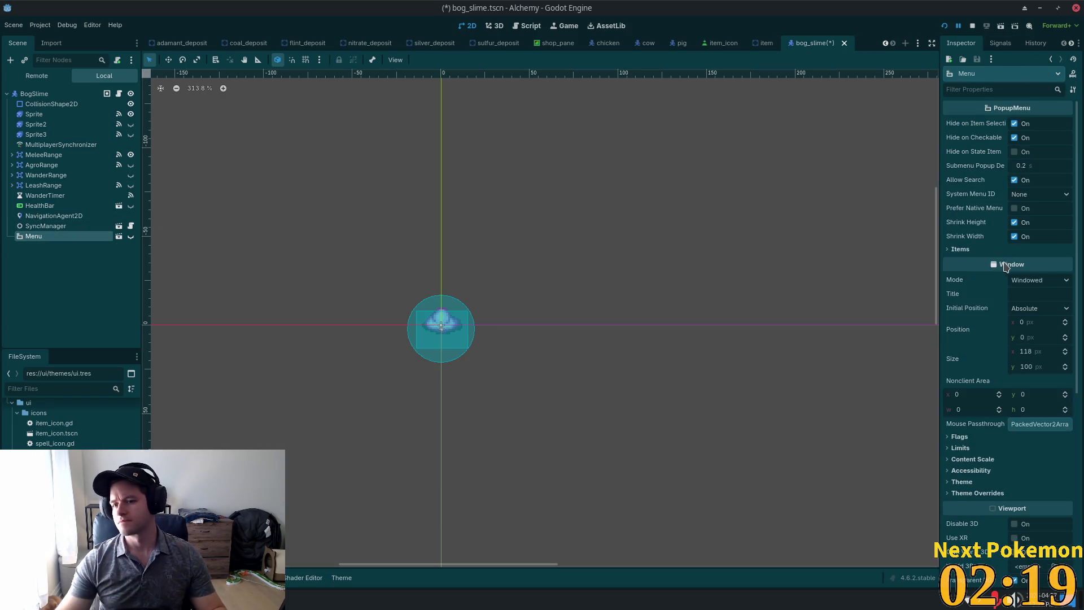
{"action": "left_click", "coordinate": [962, 249]}
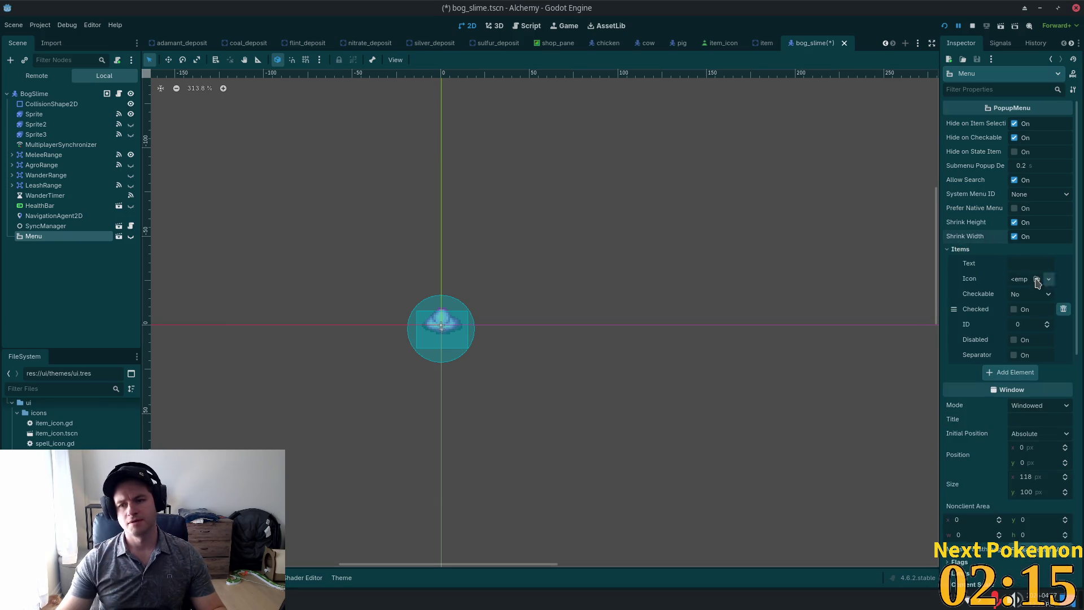
{"action": "left_click", "coordinate": [1030, 265]}
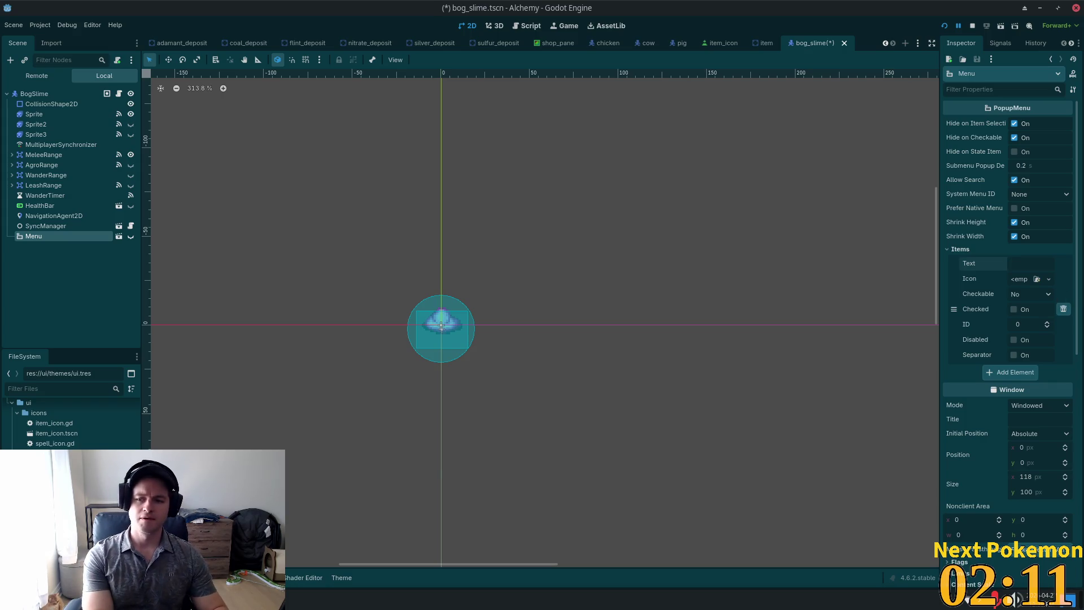
{"action": "type", "text": "Interac"}
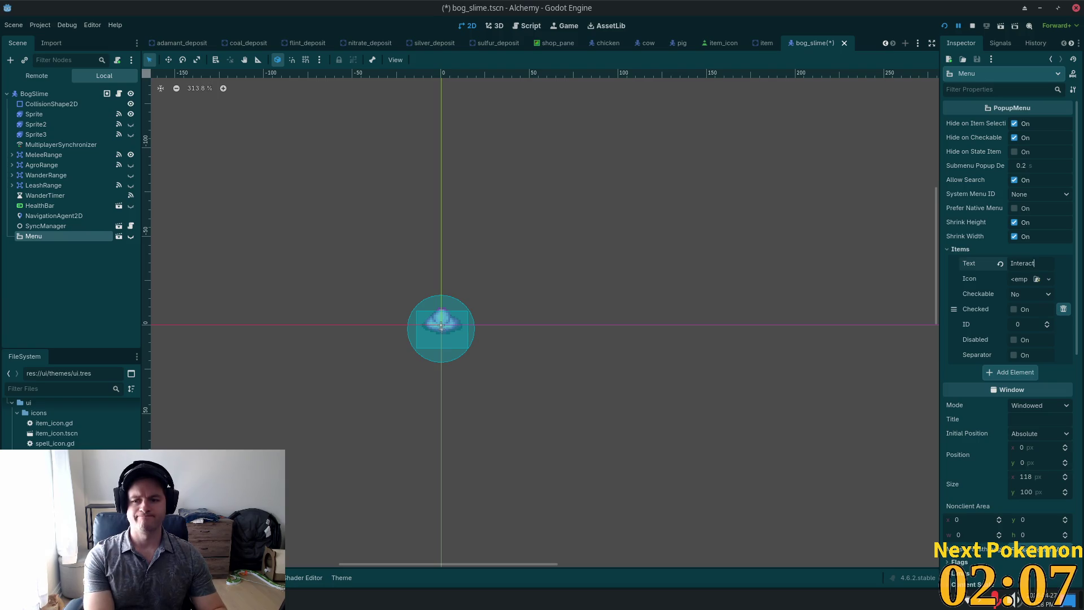
{"action": "key", "text": "ctrl+a"}
{"action": "type", "text": "I"}
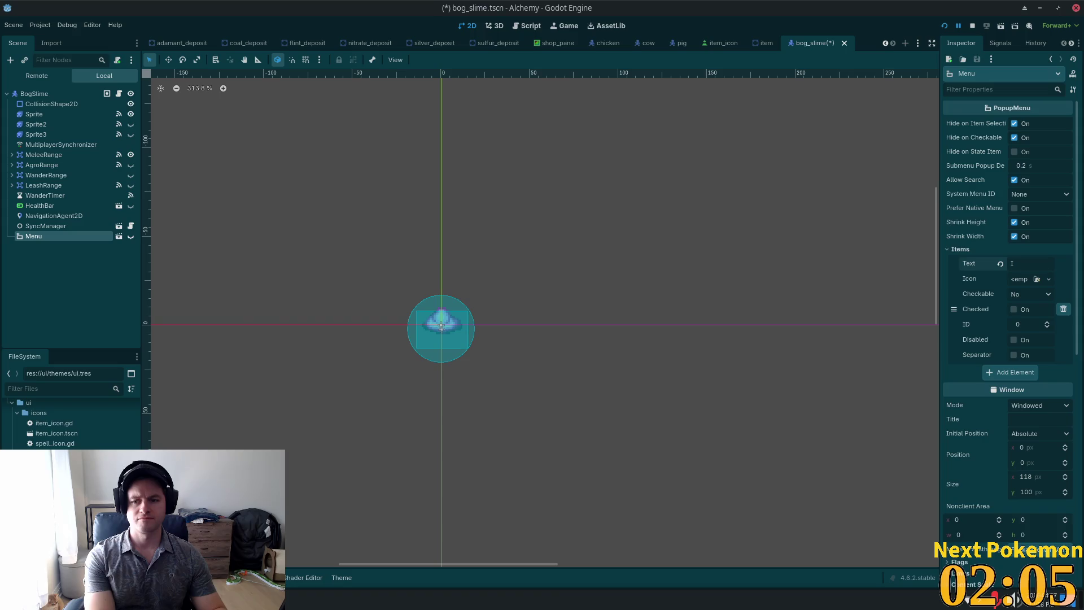
{"action": "key", "text": "BackSpace"}
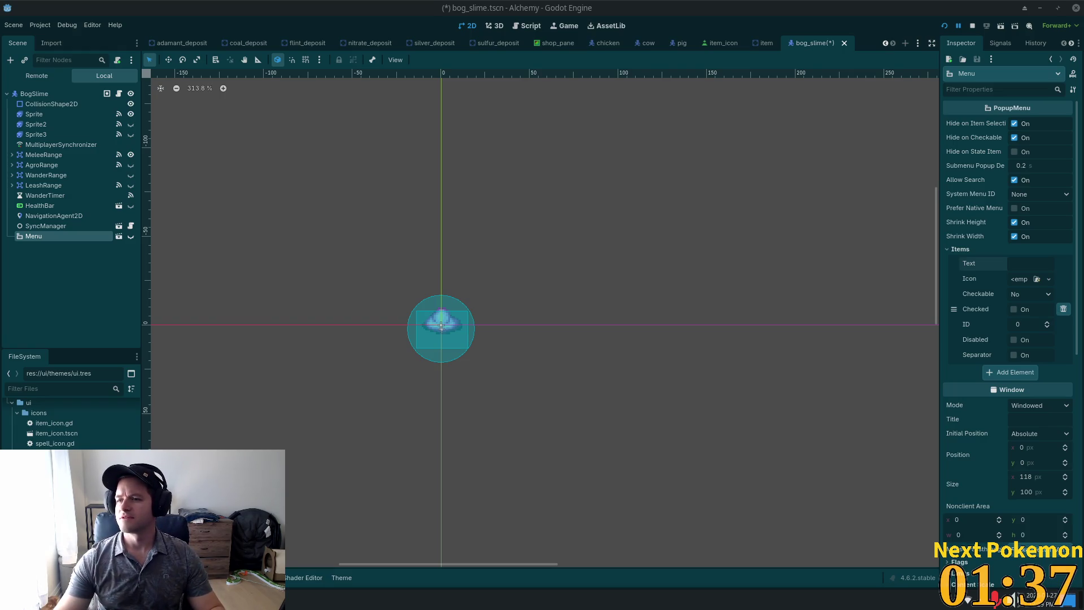
{"action": "key", "text": "alt+Tab"}
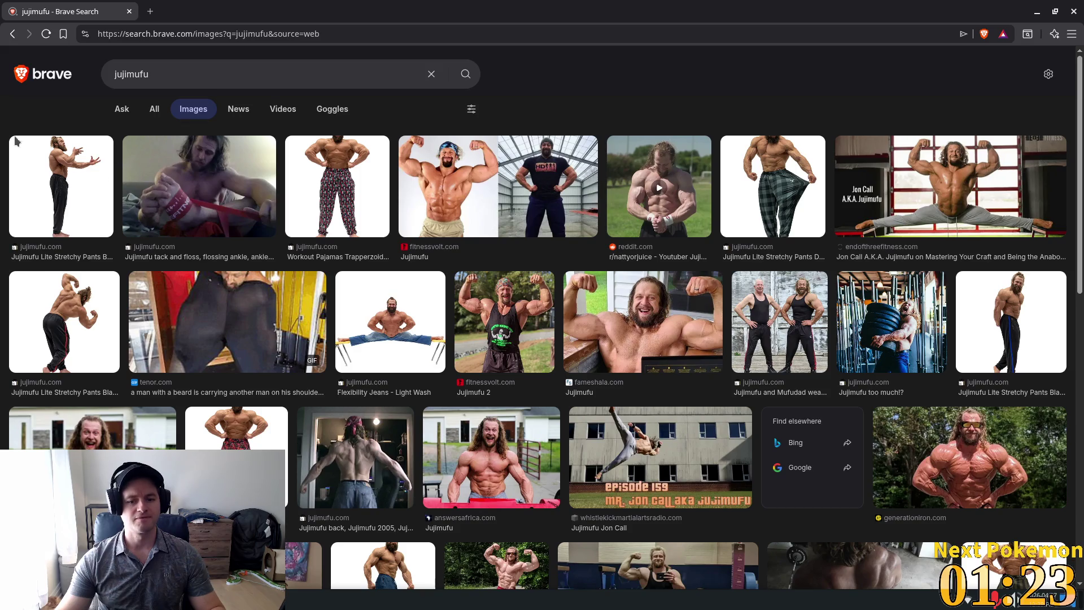
- Preview the Flexibility Jeans - Light Wash image from the jujimufu results, then return to Godot
{"action": "left_click", "coordinate": [55, 171]}
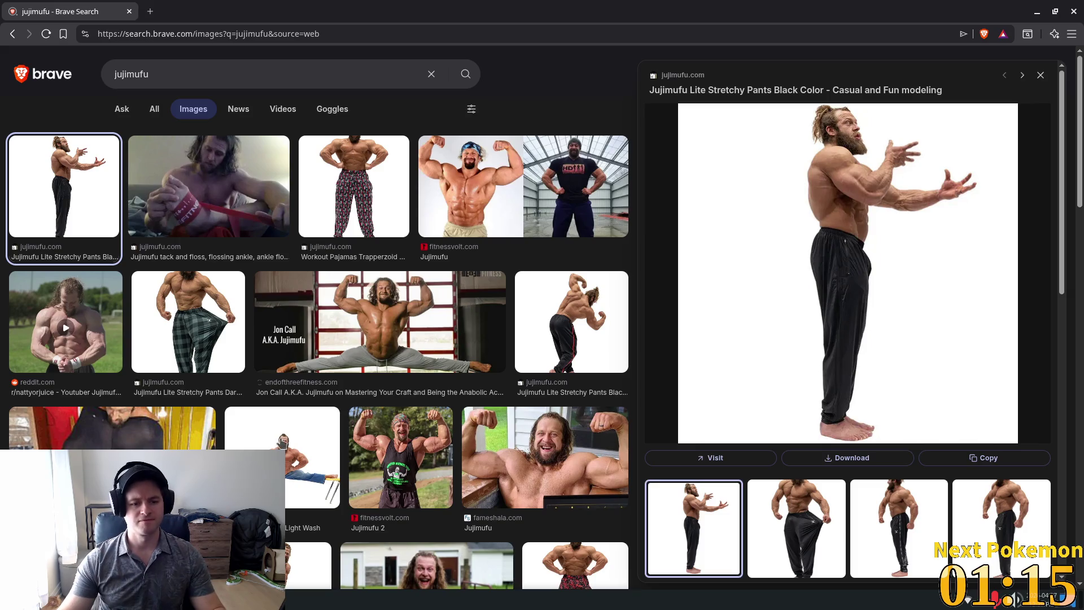
{"action": "left_click", "coordinate": [281, 443]}
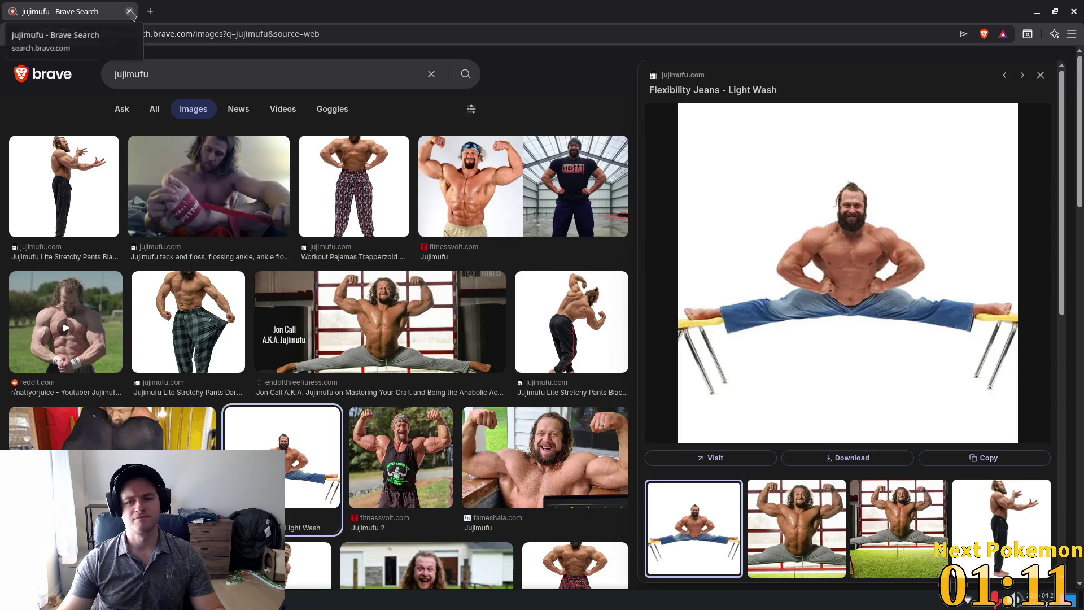
{"action": "key", "text": "alt+Tab"}
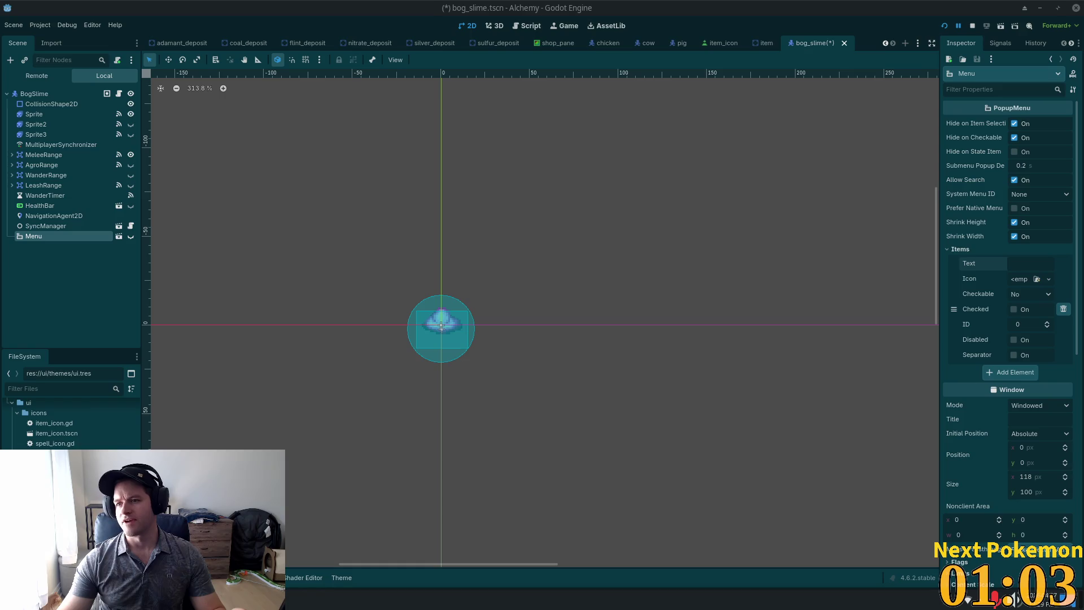
- Maximize the jujimufu Instagram reel window, then delete the Menu node's only item in Godot
{"action": "key", "text": "alt+Tab"}
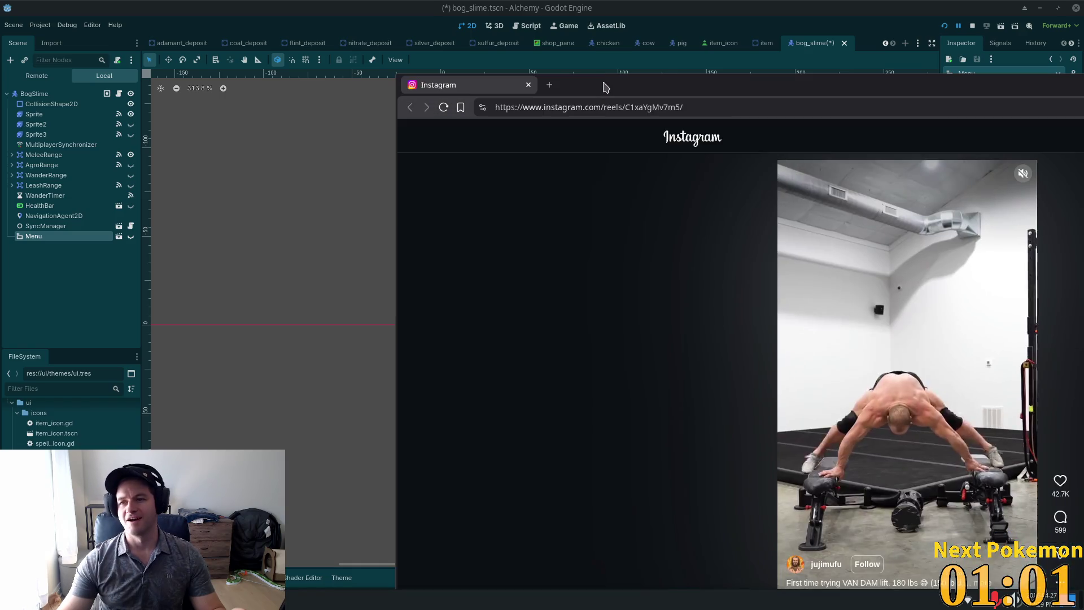
{"action": "double_click", "coordinate": [781, 97]}
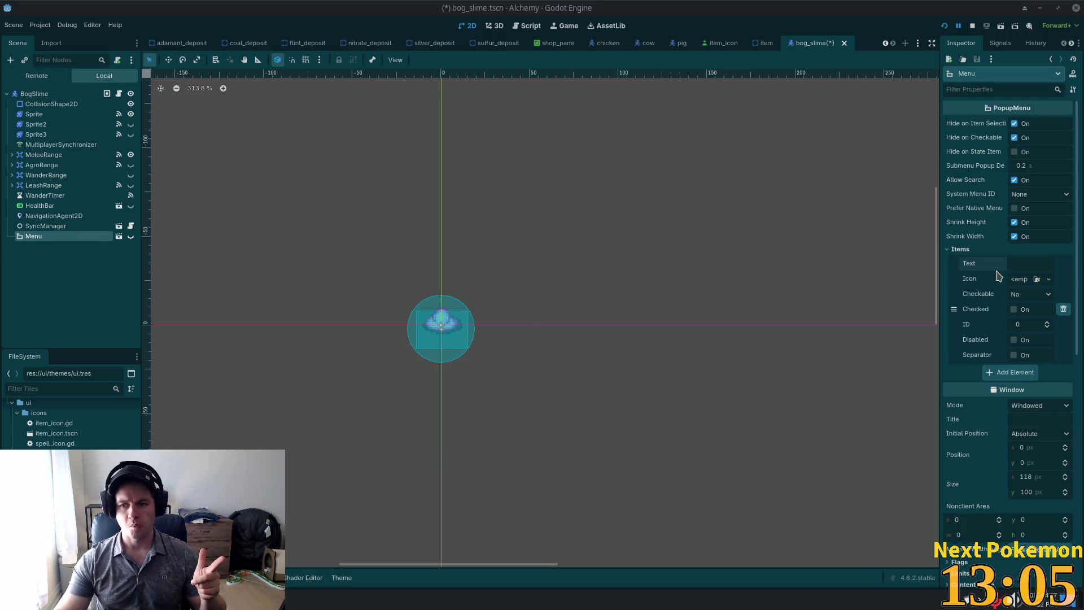
{"action": "left_click", "coordinate": [1064, 309]}
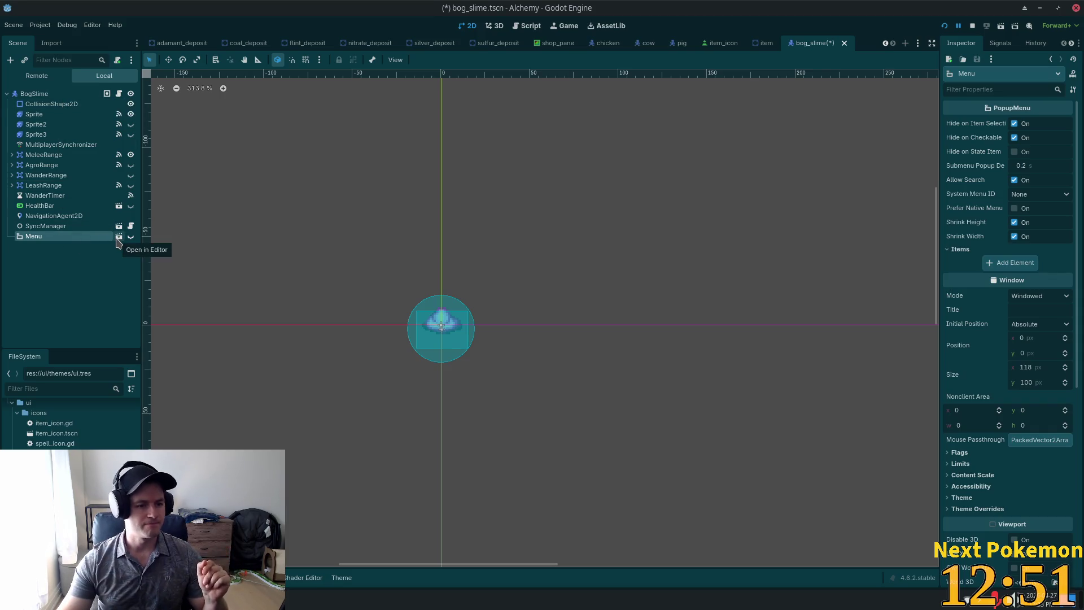
{"action": "left_click", "coordinate": [45, 196]}
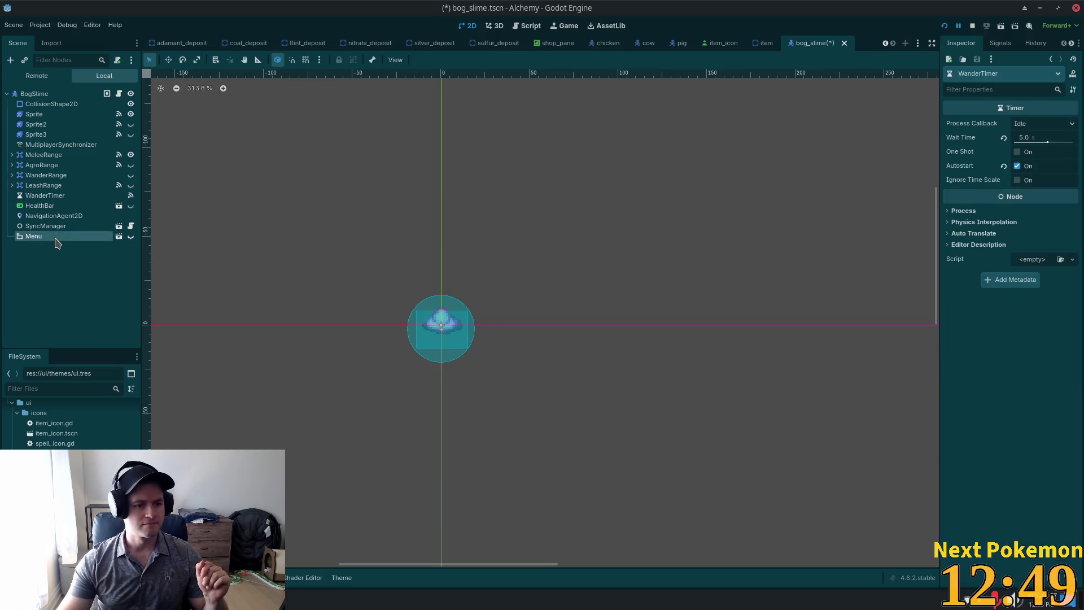
- Delete the Menu node from the BogSlime scene
{"action": "left_click", "coordinate": [34, 236]}
{"action": "key", "text": "Delete"}
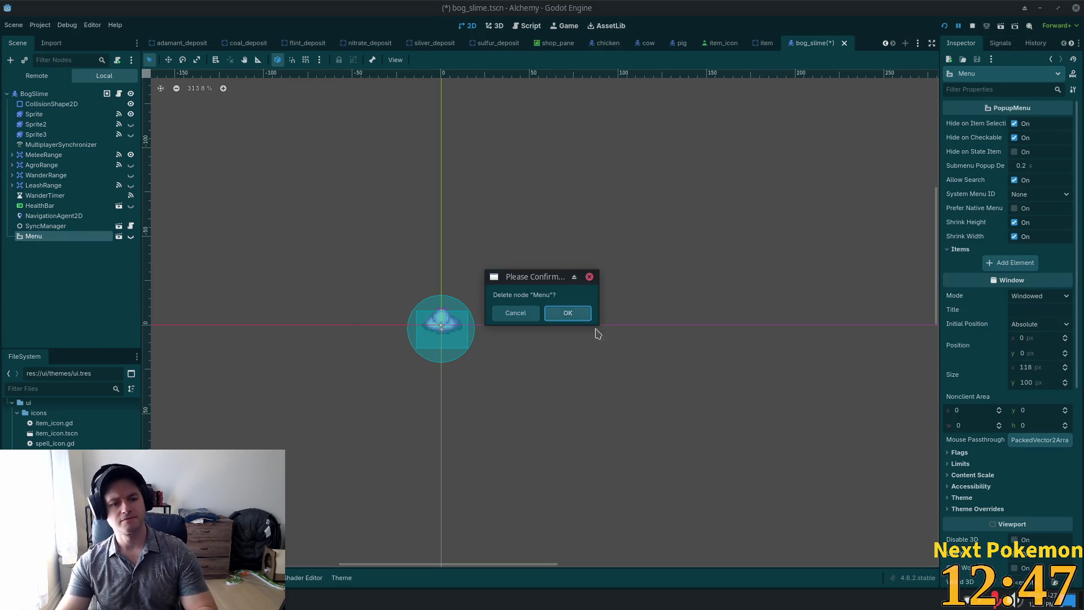
{"action": "left_click", "coordinate": [566, 312]}
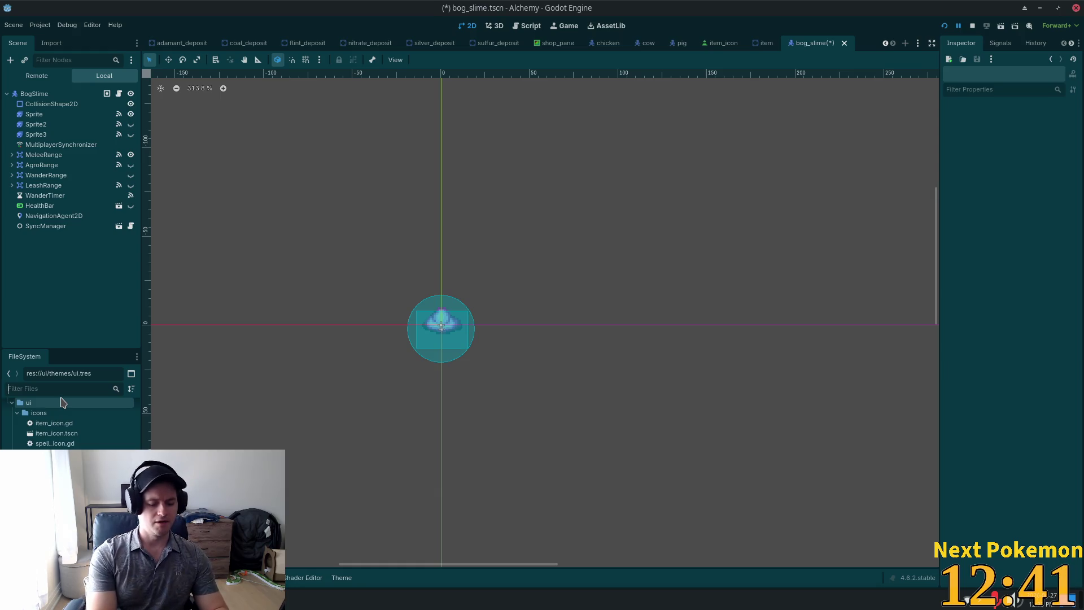
- Open npc_context_menu.tscn, rename its root to NpcContextMenu, save, and return to bog_slime
{"action": "type", "text": "context"}
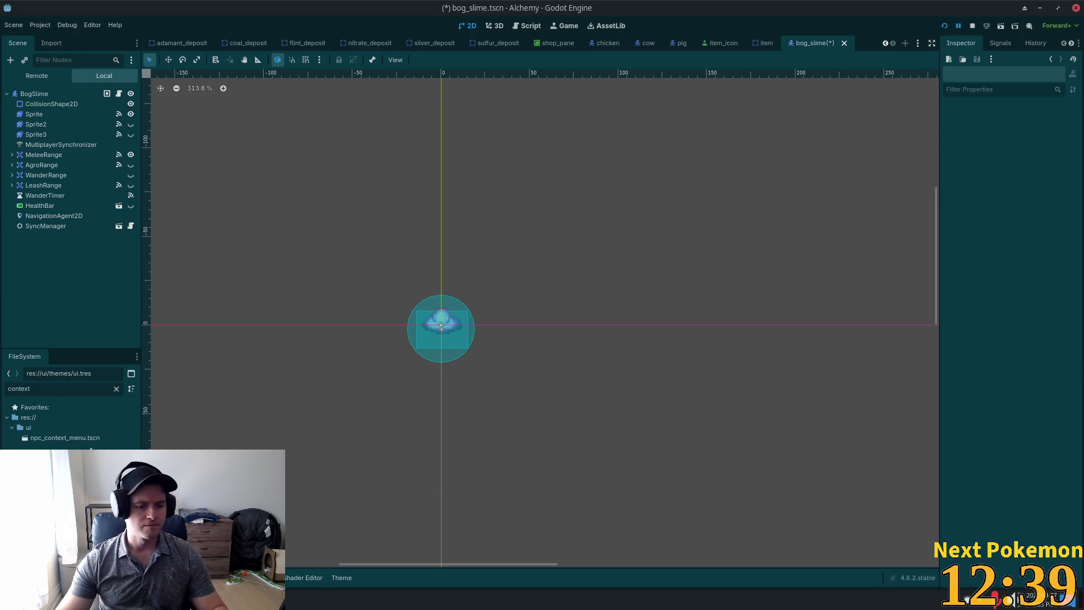
{"action": "double_click", "coordinate": [65, 437]}
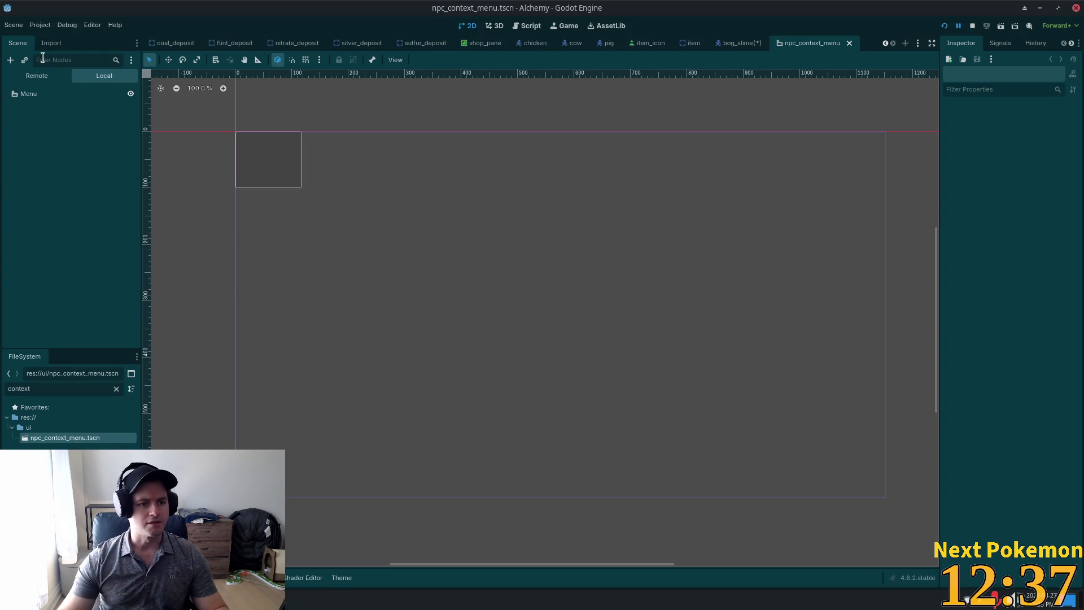
{"action": "left_click", "coordinate": [35, 94]}
{"action": "left_click", "coordinate": [80, 92]}
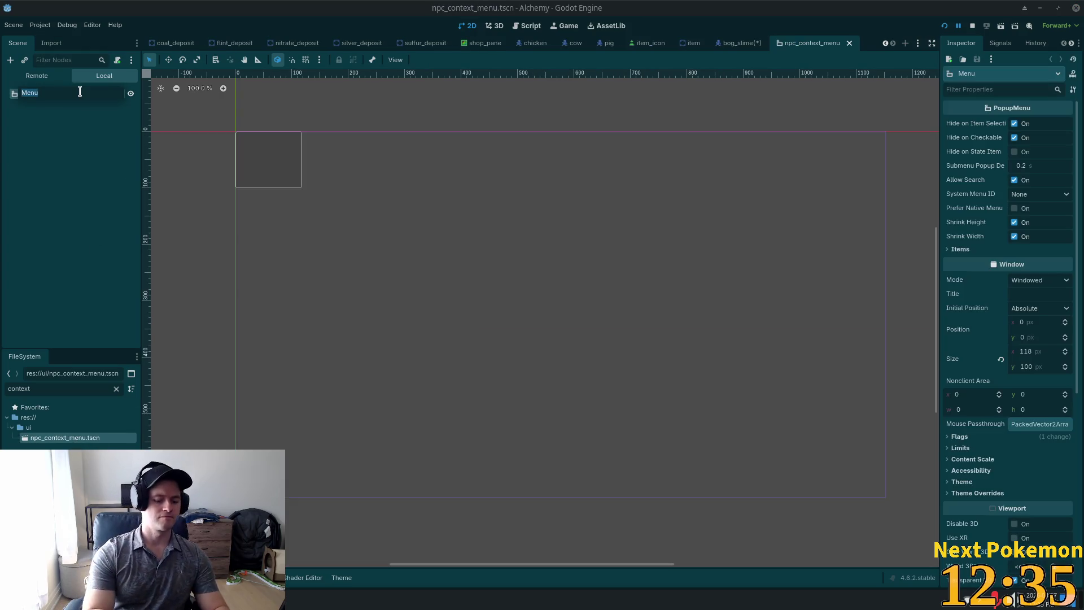
{"action": "type", "text": "NpcContr"}
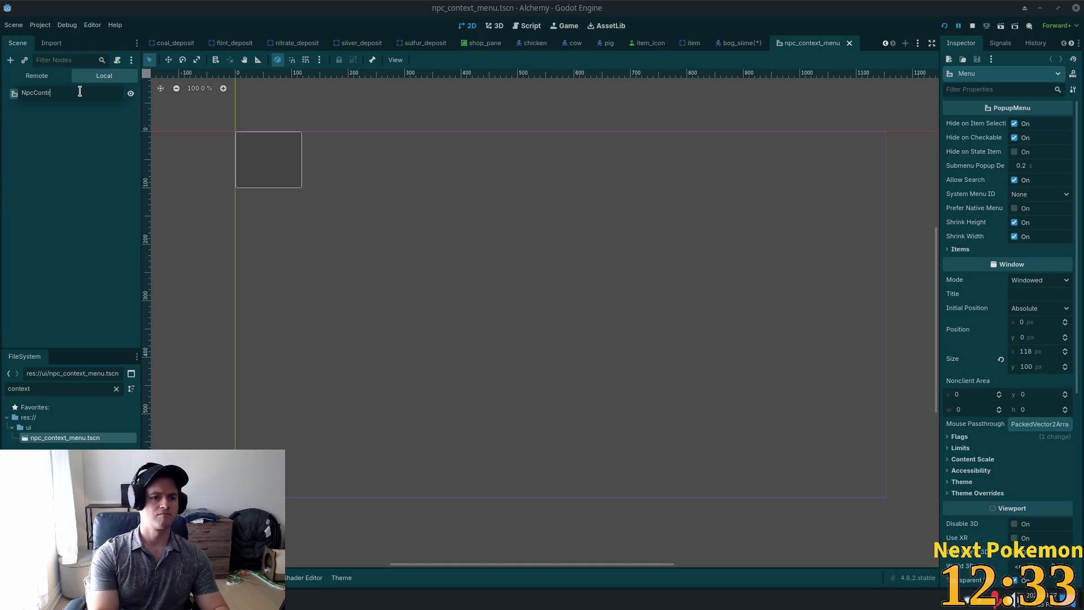
{"action": "key", "text": "BackSpace"}
{"action": "type", "text": "e"}
{"action": "type", "text": "_"}
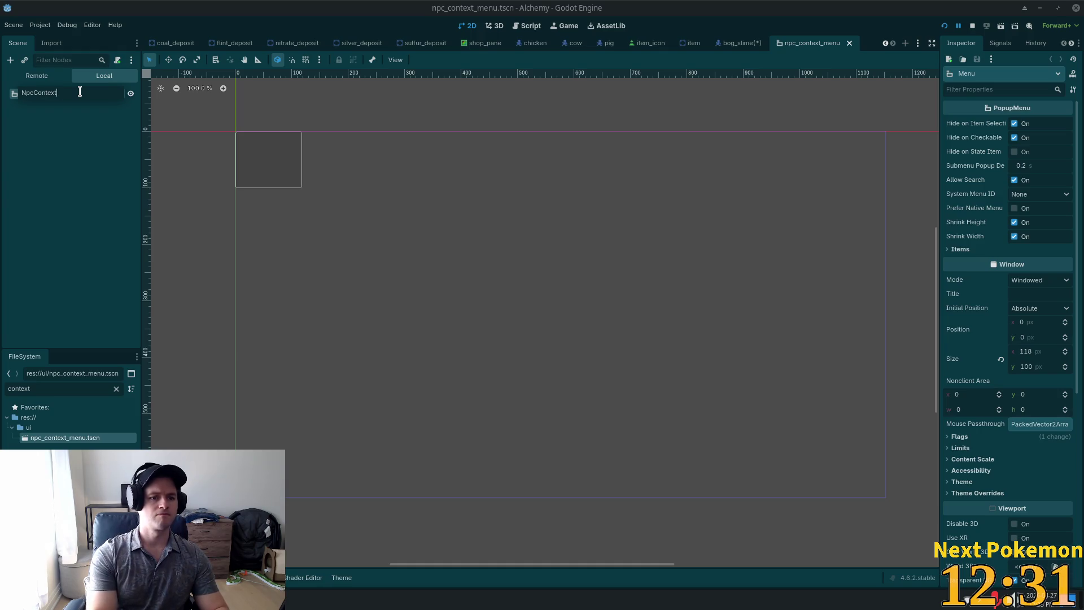
{"action": "type", "text": "Menu"}
{"action": "key", "text": "Return"}
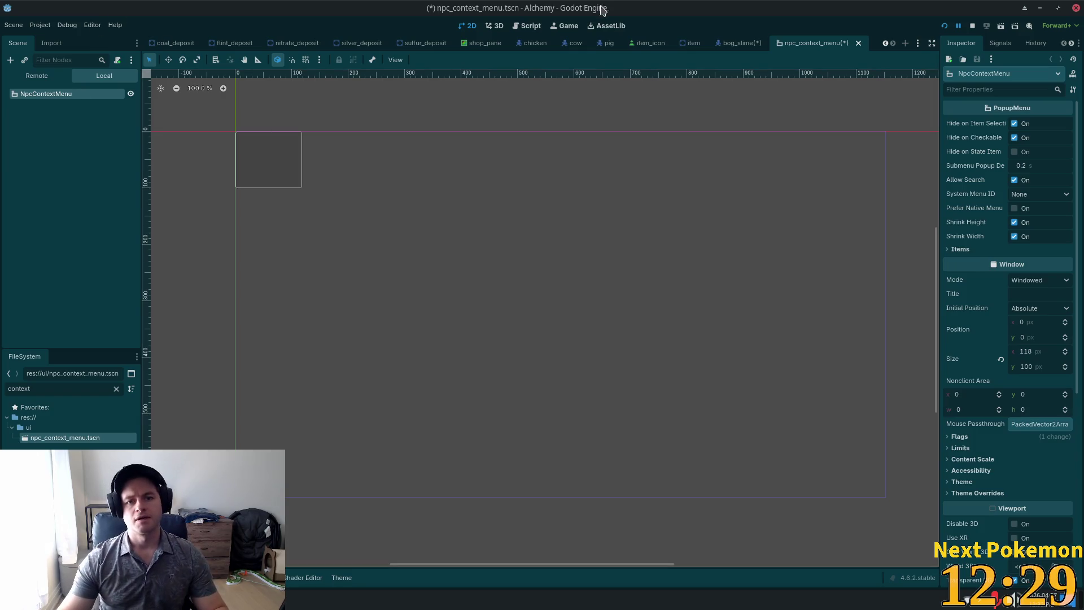
{"action": "key", "text": "ctrl+s"}
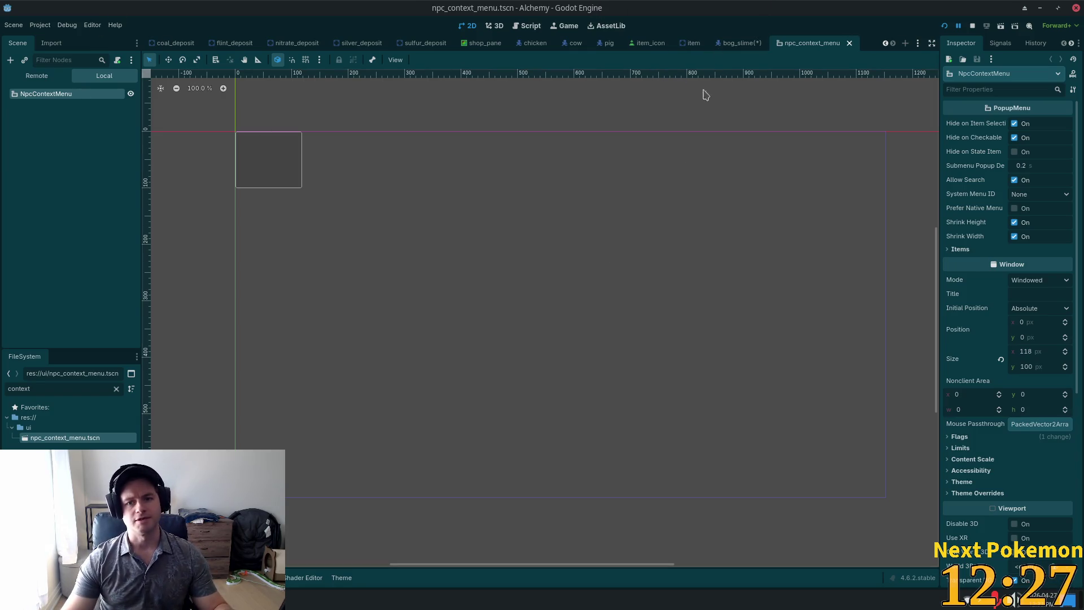
{"action": "left_click", "coordinate": [737, 43]}
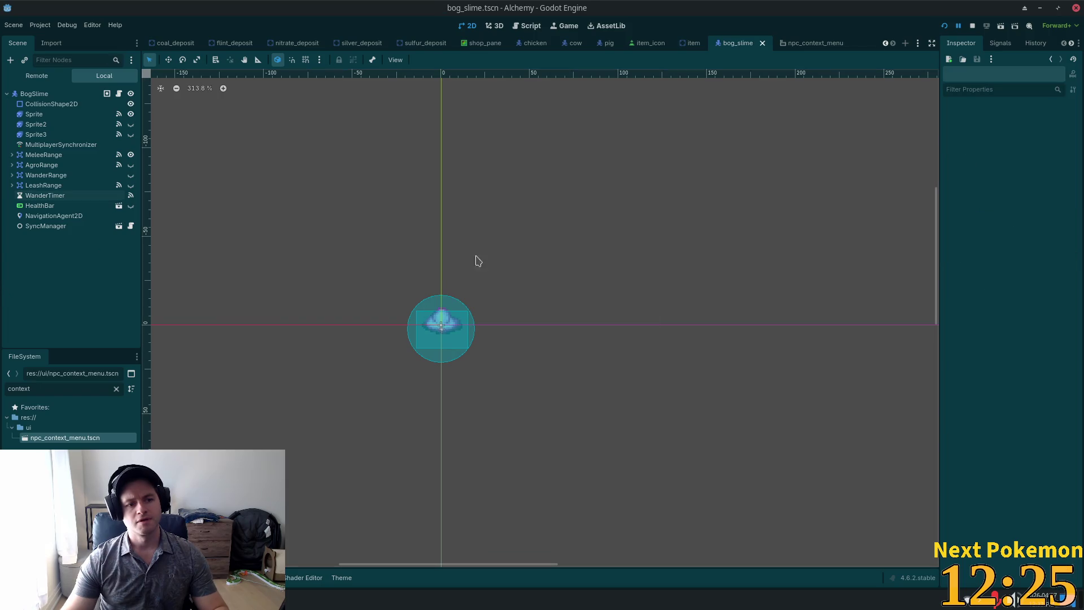
- Open dwayne.tscn, inspect its Quest node (quest ID 4), then open Dwayne's npc.gd script
{"action": "key", "text": "alt+shift+o"}
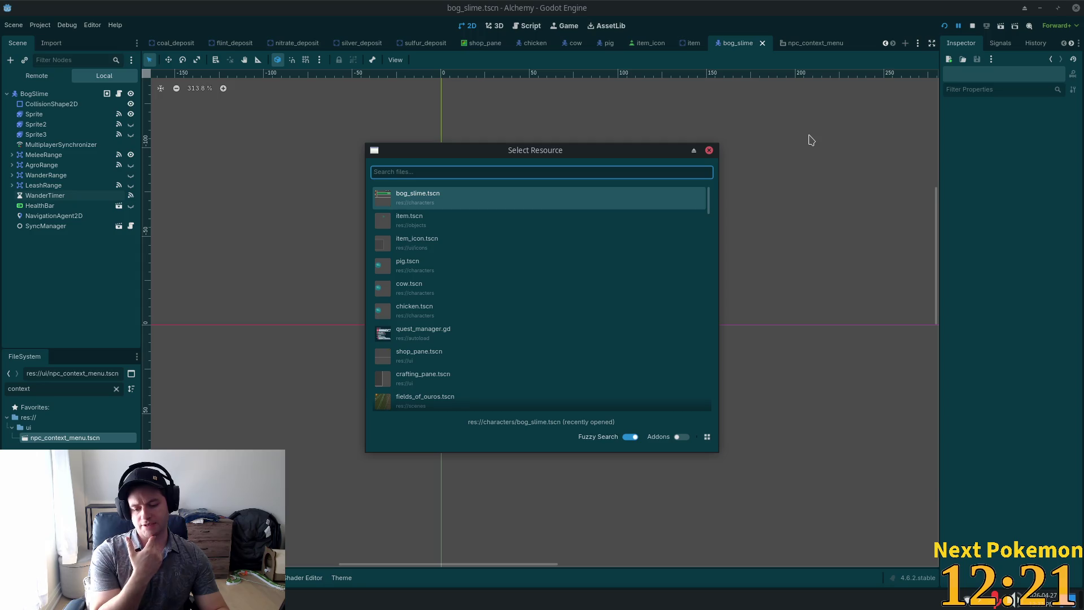
{"action": "type", "text": "dwayt"}
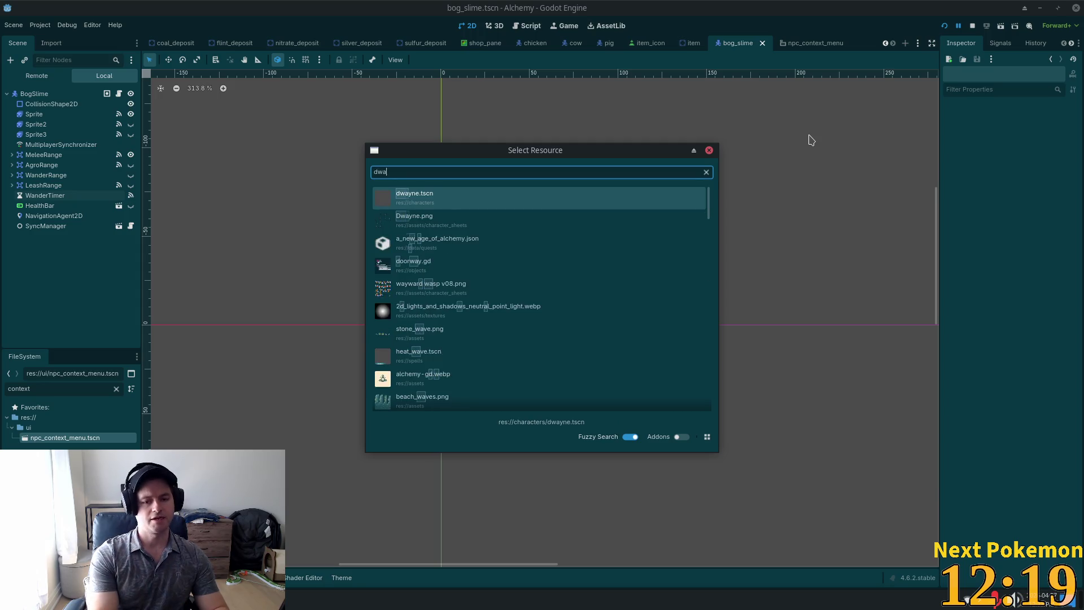
{"action": "double_click", "coordinate": [446, 205]}
{"action": "left_click", "coordinate": [90, 124]}
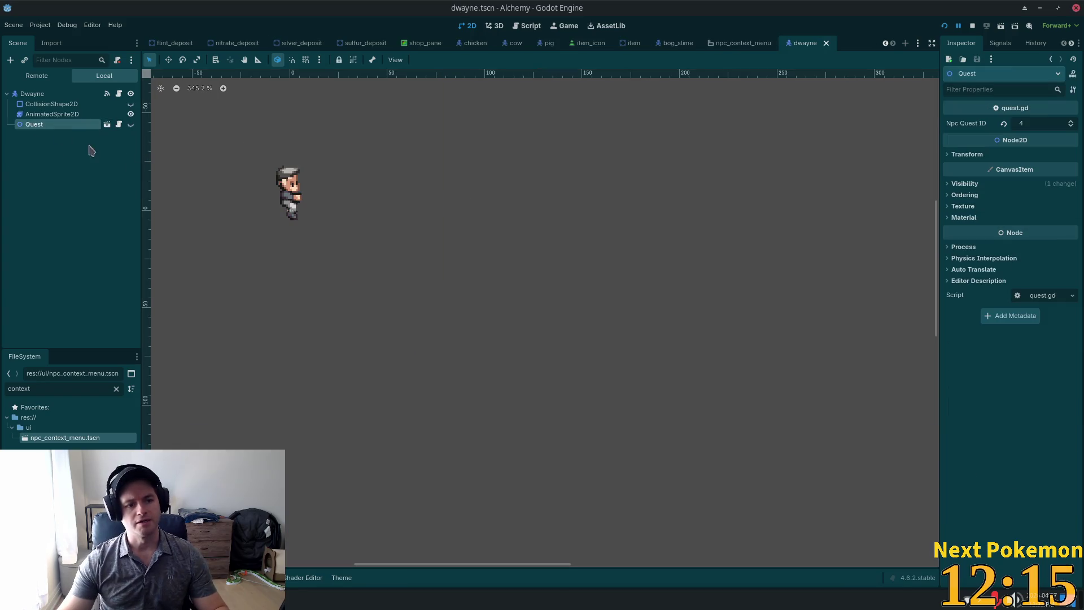
{"action": "left_click", "coordinate": [55, 124]}
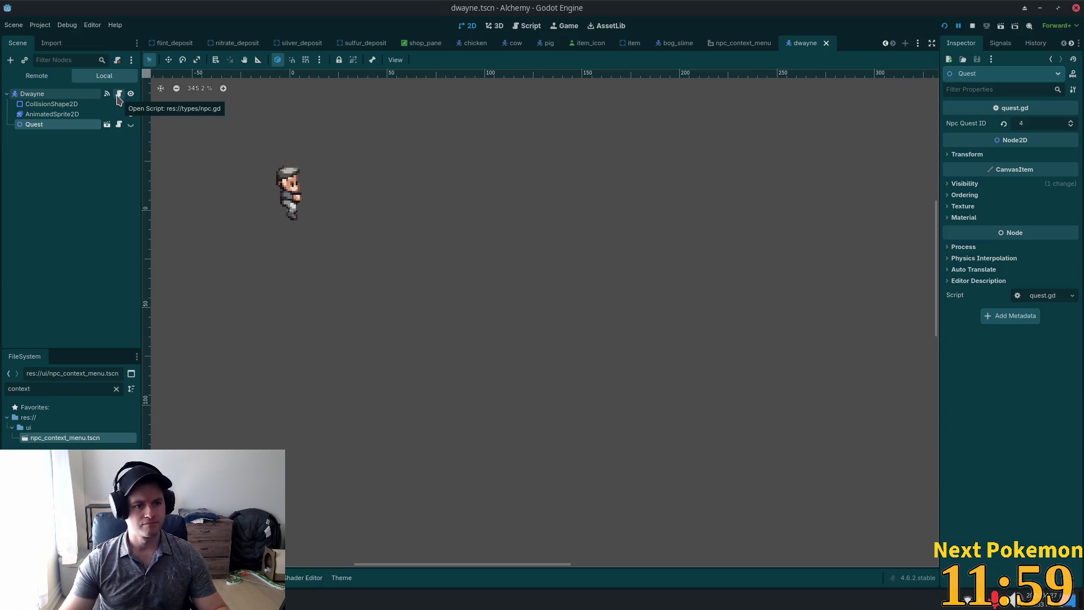
{"action": "left_click", "coordinate": [119, 95]}
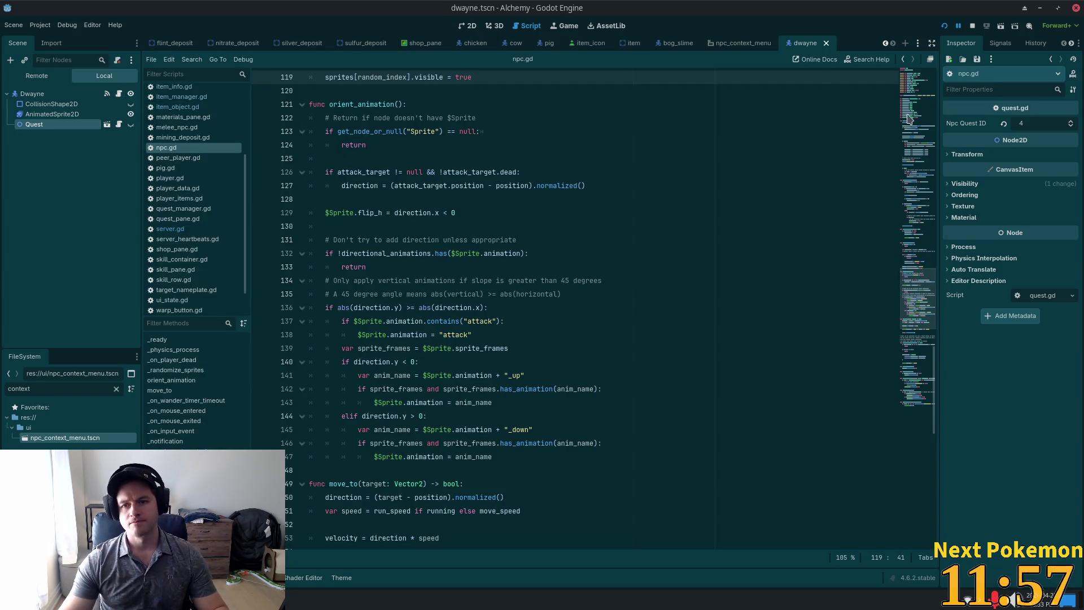
{"action": "scroll", "coordinate": [848, 249], "scroll_direction": "up", "scroll_amount": 4}
{"action": "left_click", "coordinate": [921, 146]}
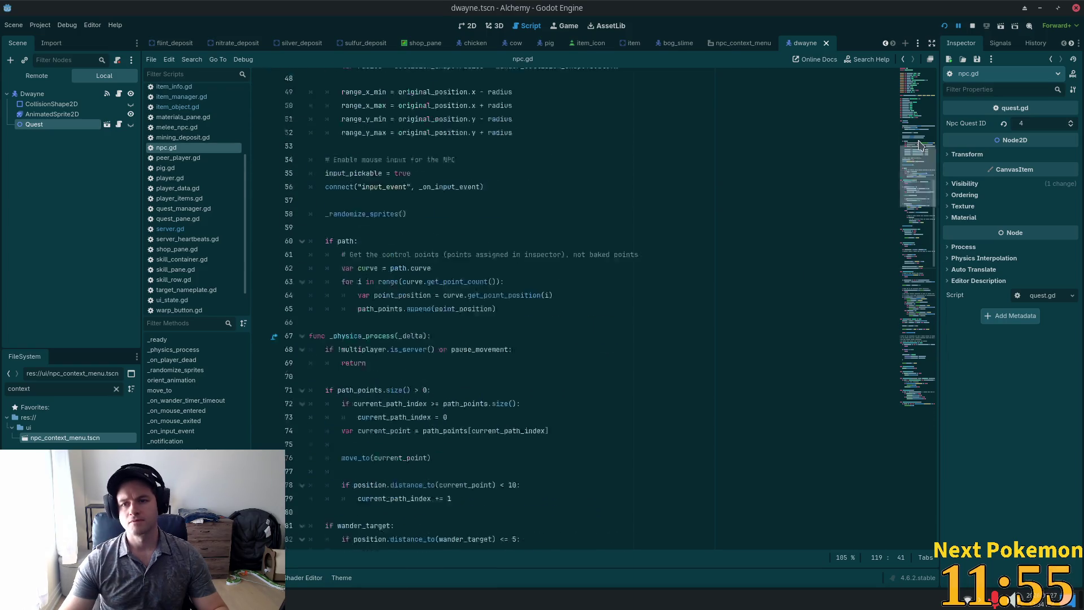
{"action": "scroll", "coordinate": [921, 146], "scroll_direction": "up", "scroll_amount": 10}
{"action": "scroll", "coordinate": [383, 423], "scroll_direction": "down", "scroll_amount": 5}
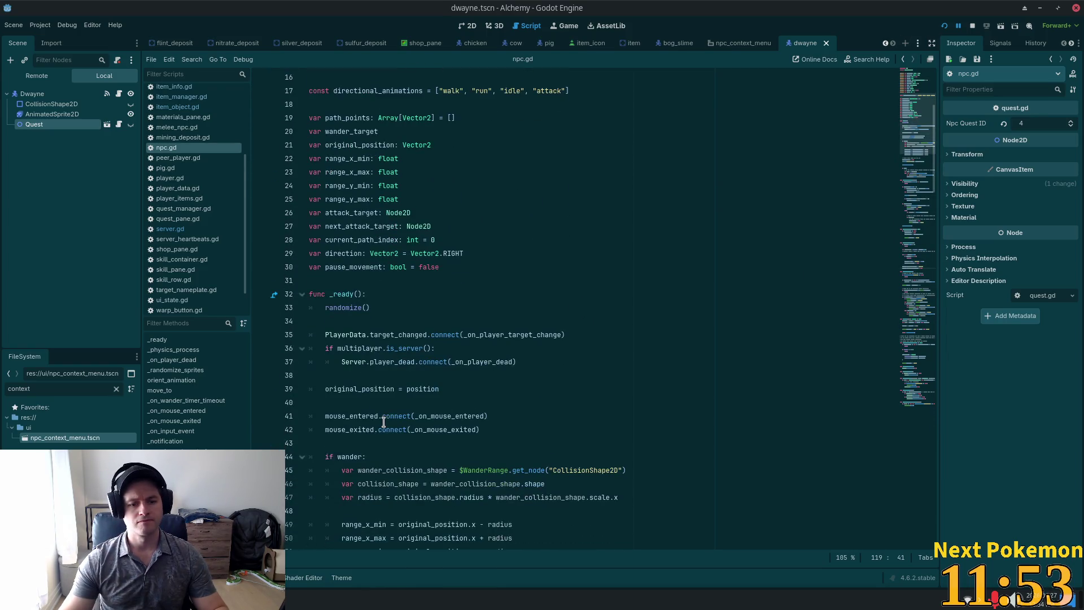
{"action": "scroll", "coordinate": [388, 419], "scroll_direction": "down", "scroll_amount": 2}
{"action": "scroll", "coordinate": [492, 209], "scroll_direction": "up", "scroll_amount": 5}
{"action": "left_click", "coordinate": [500, 213]}
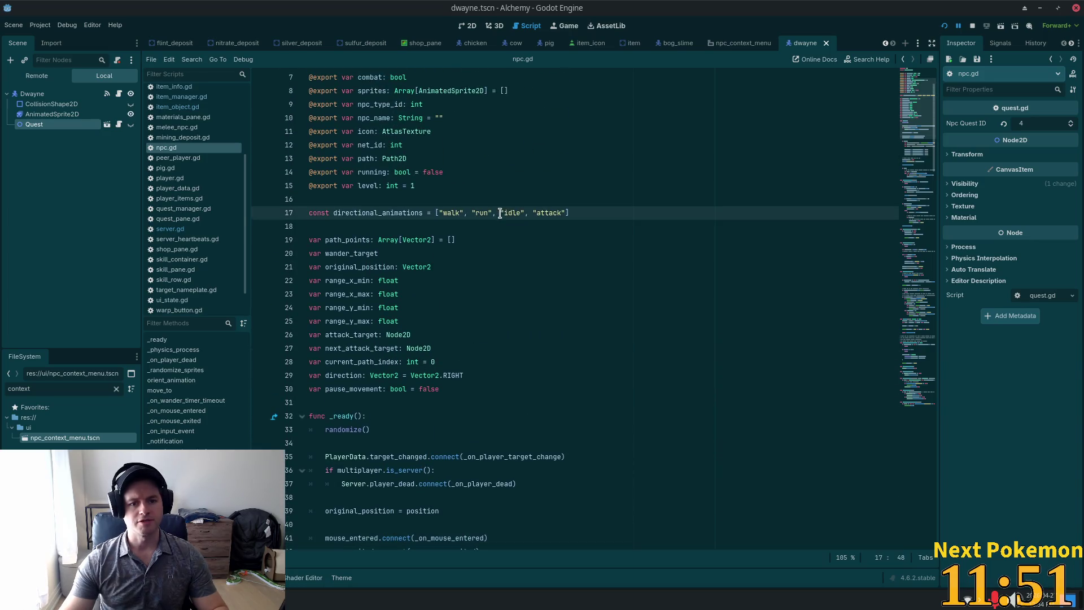
{"action": "scroll", "coordinate": [595, 187], "scroll_direction": "up", "scroll_amount": 2}
{"action": "left_click", "coordinate": [636, 188]}
{"action": "key", "text": "ctrl+f"}
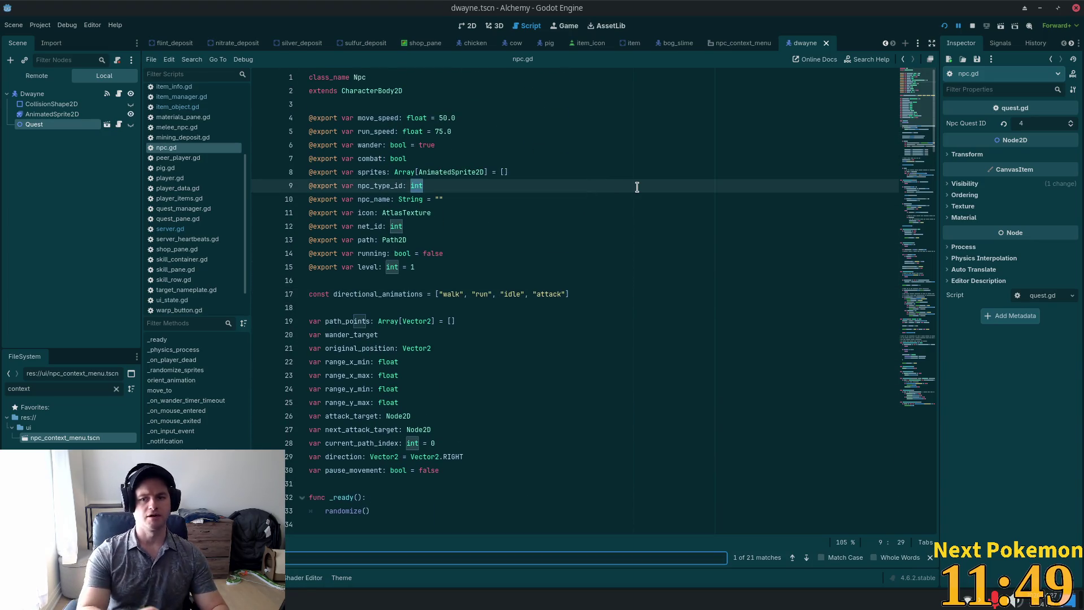
{"action": "type", "text": "context"}
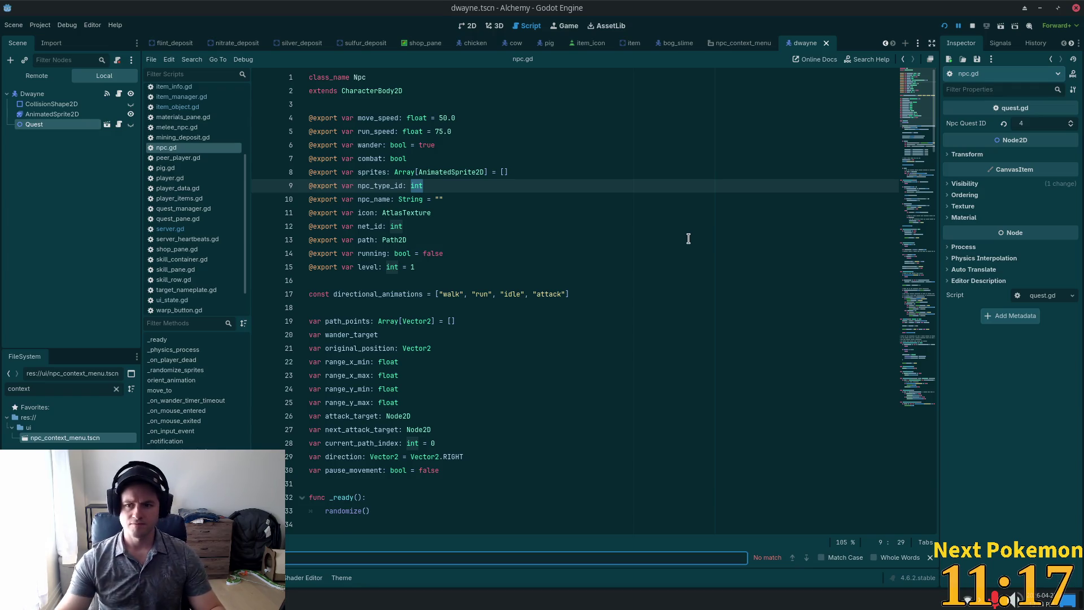
{"action": "scroll", "coordinate": [492, 328], "scroll_direction": "down", "scroll_amount": 3}
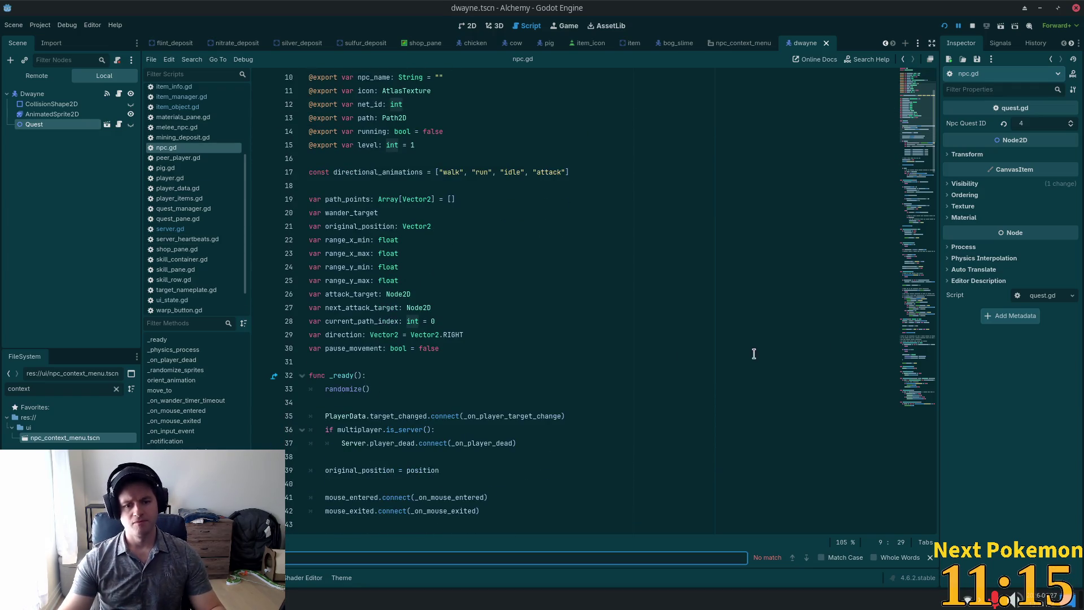
{"action": "left_click", "coordinate": [475, 310]}
{"action": "scroll", "coordinate": [475, 309], "scroll_direction": "down", "scroll_amount": 6}
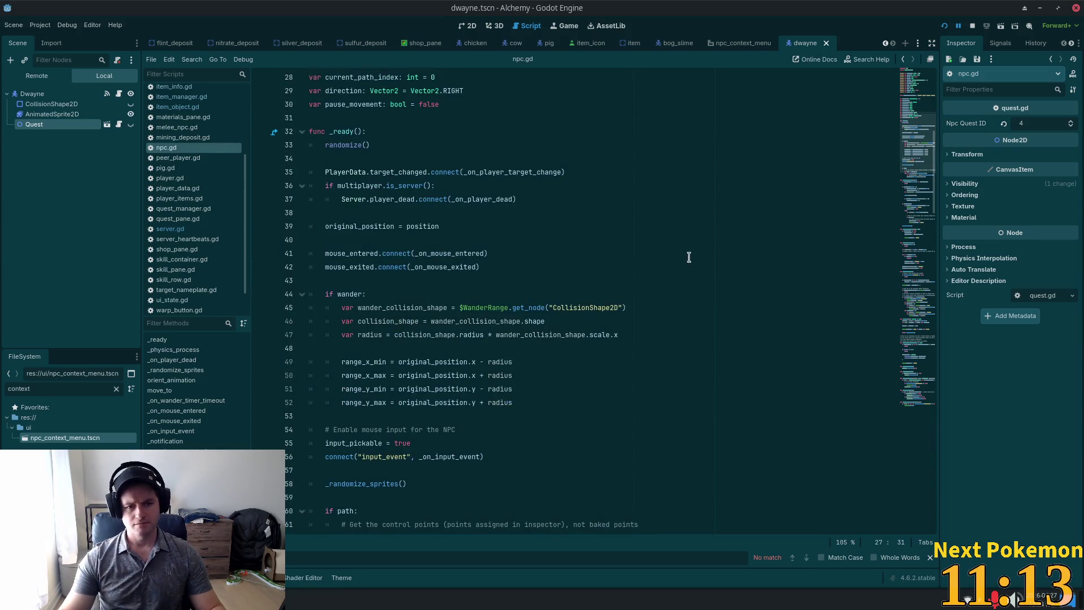
{"action": "mouse_move", "coordinate": [918, 169]}
{"action": "left_mouse_down"}
{"action": "mouse_move", "coordinate": [918, 181]}
{"action": "mouse_move", "coordinate": [919, 113]}
{"action": "left_mouse_up"}
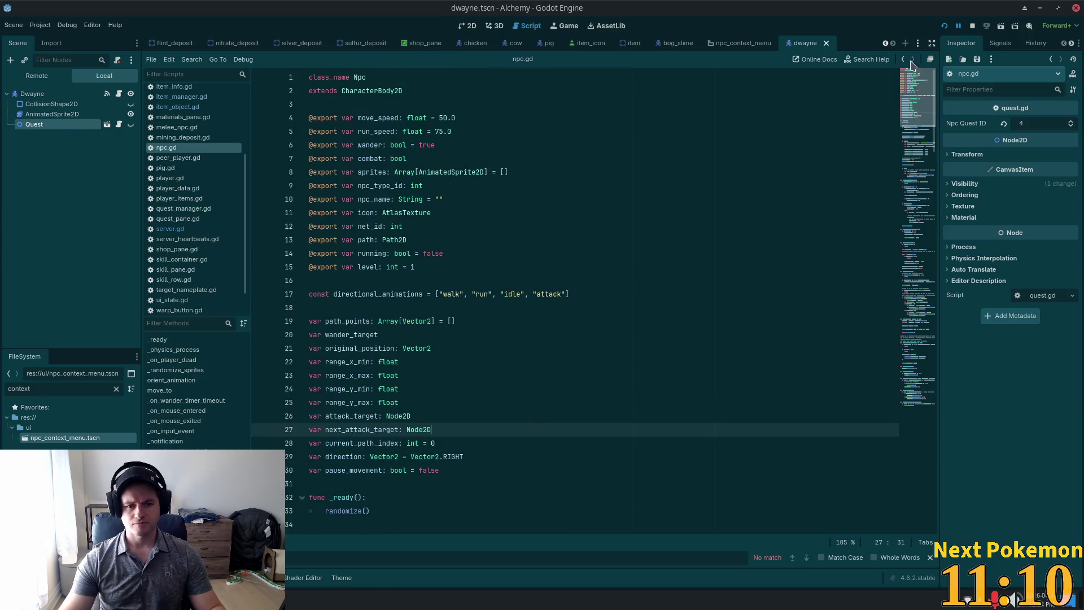
{"action": "left_click", "coordinate": [423, 106]}
- Add an NPC_CONTEXT_MENU constant preloading npc_context_menu.tscn below the extends line of npc.gd
{"action": "key", "text": "Return"}
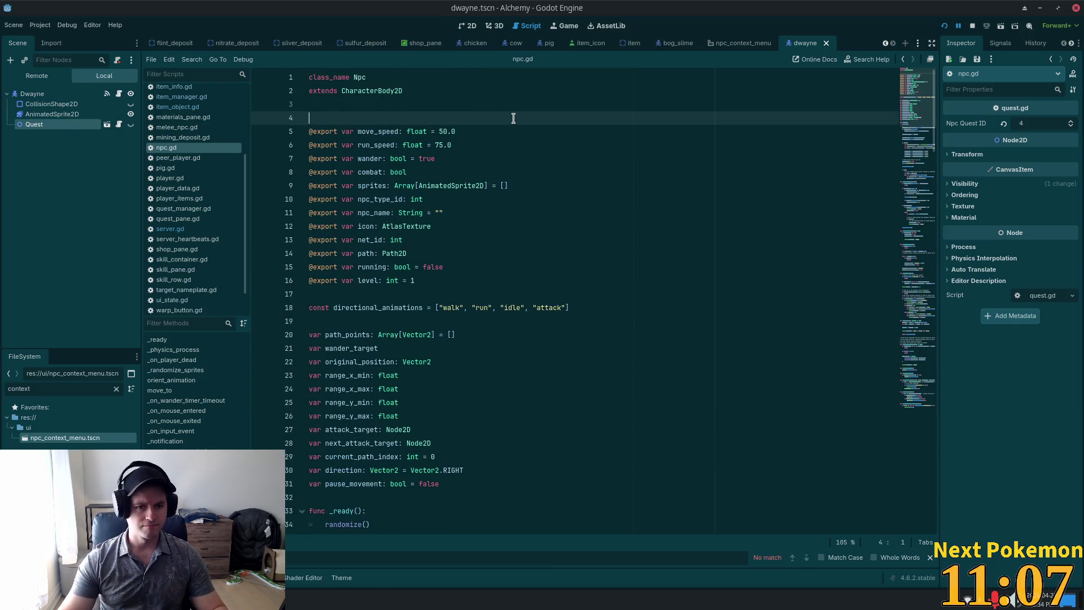
{"action": "key", "text": "Return"}
{"action": "key", "text": "Up"}
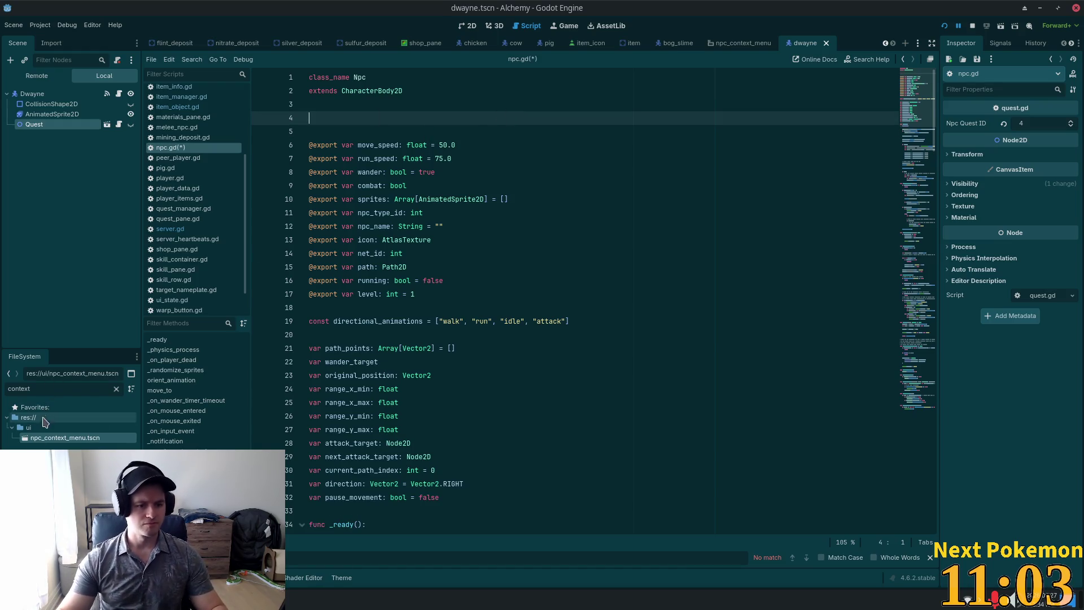
{"action": "mouse_move", "coordinate": [68, 438]}
{"action": "left_mouse_down"}
{"action": "mouse_move", "coordinate": [352, 137]}
{"action": "mouse_move", "coordinate": [339, 120]}
{"action": "left_mouse_up"}
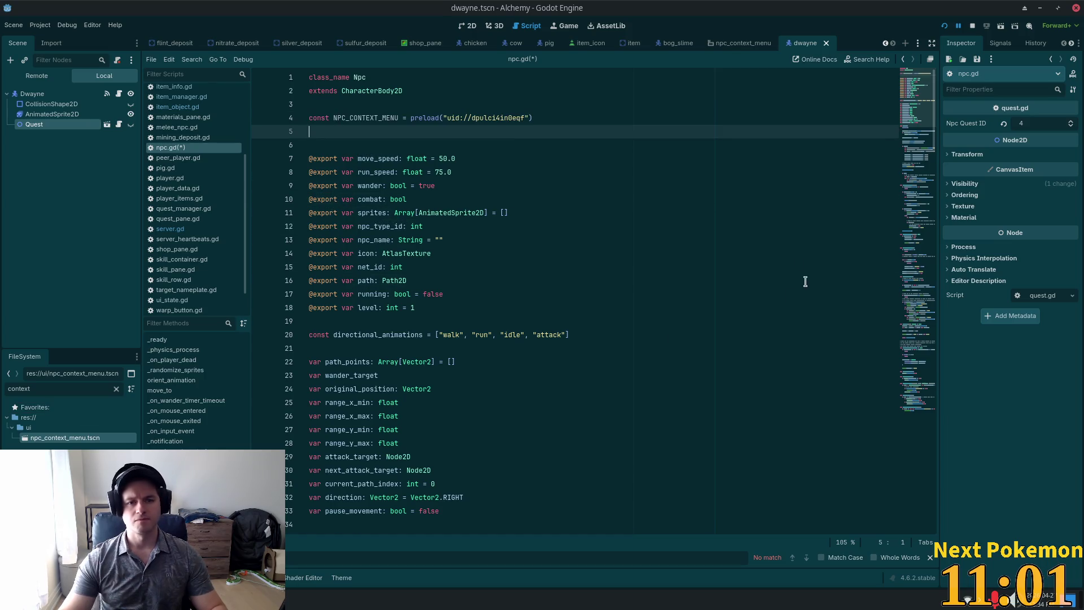
{"action": "key", "text": "BackSpace"}
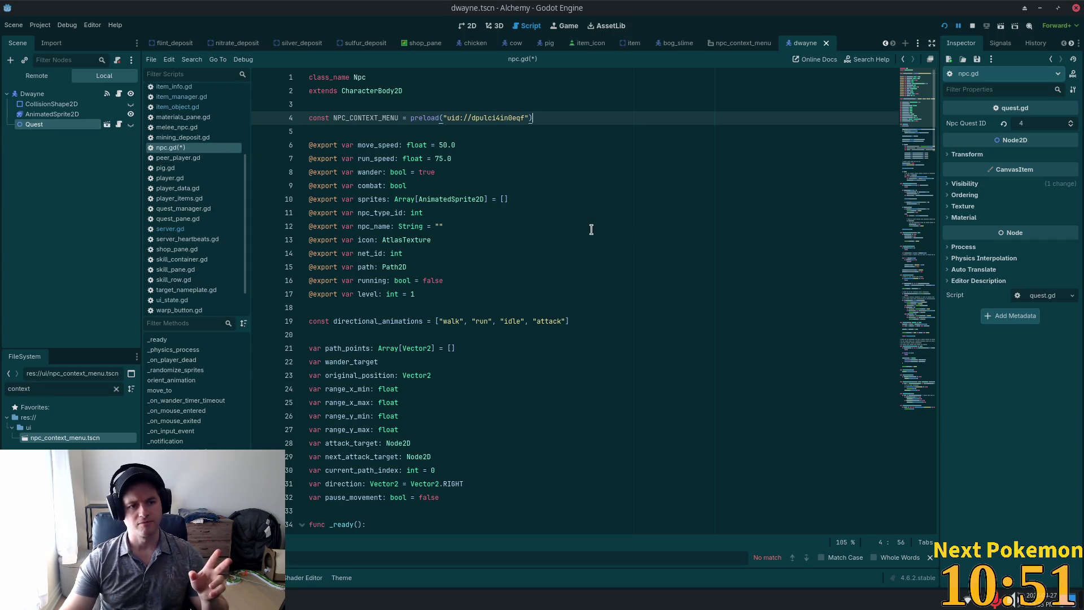
{"action": "double_click", "coordinate": [350, 118]}
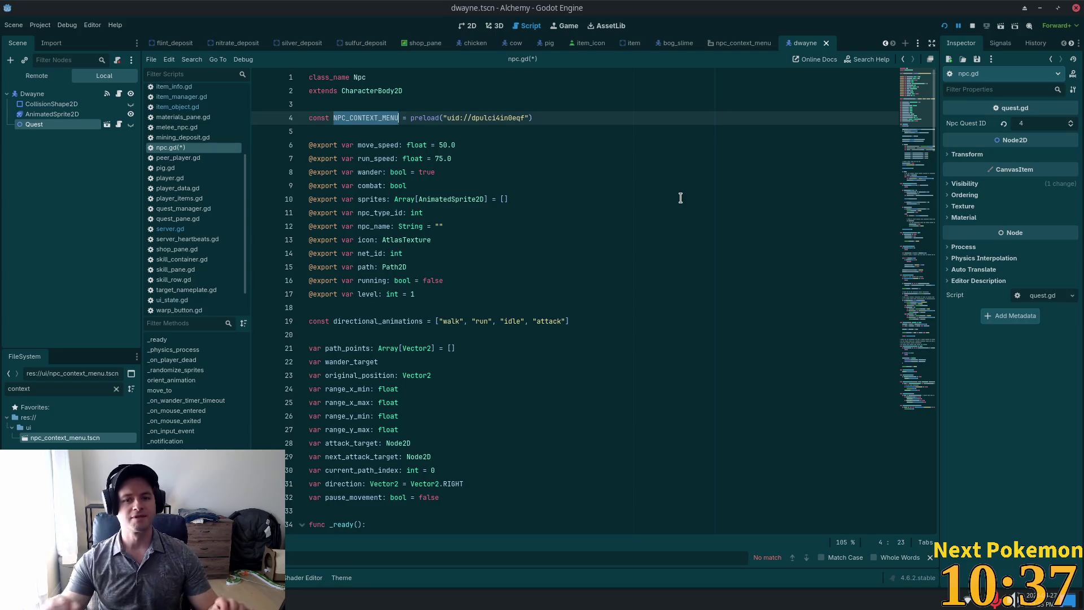
{"action": "left_click_drag", "start_coordinate": [918, 96], "coordinate": [935, 428]}
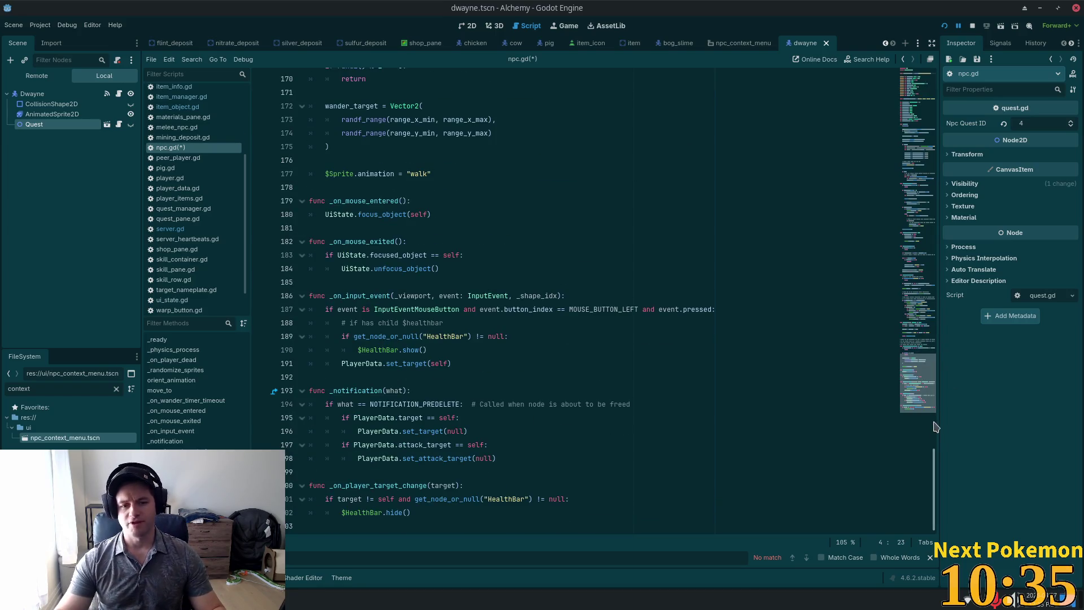
{"action": "left_click", "coordinate": [372, 527]}
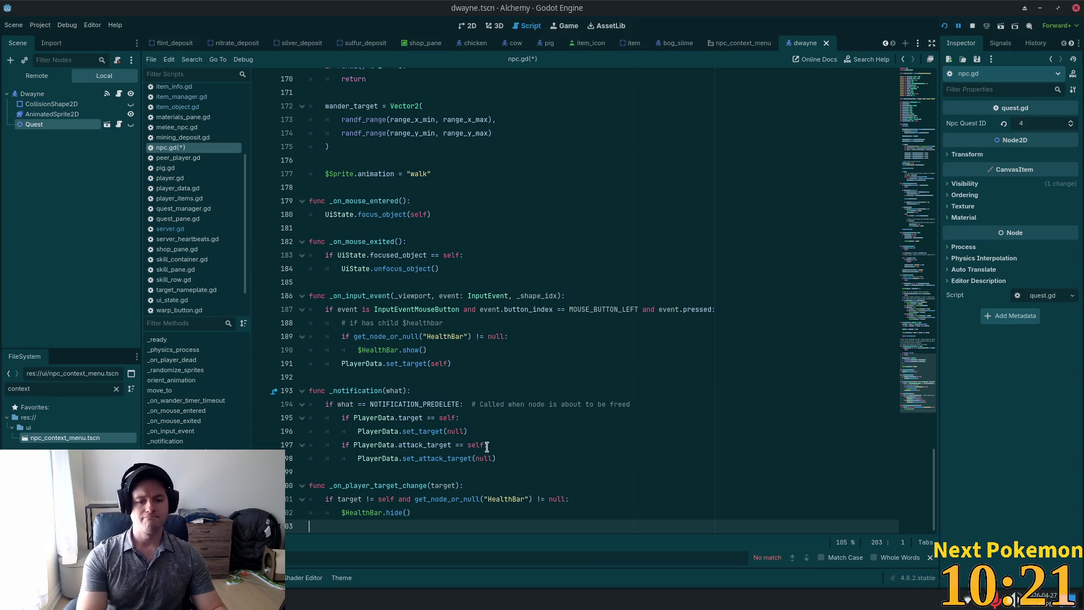
- Append 'func add_context_menu():' with a pass body after _on_player_target_change in npc.gd
{"action": "key", "text": "Return"}
{"action": "type", "text": "fu"}
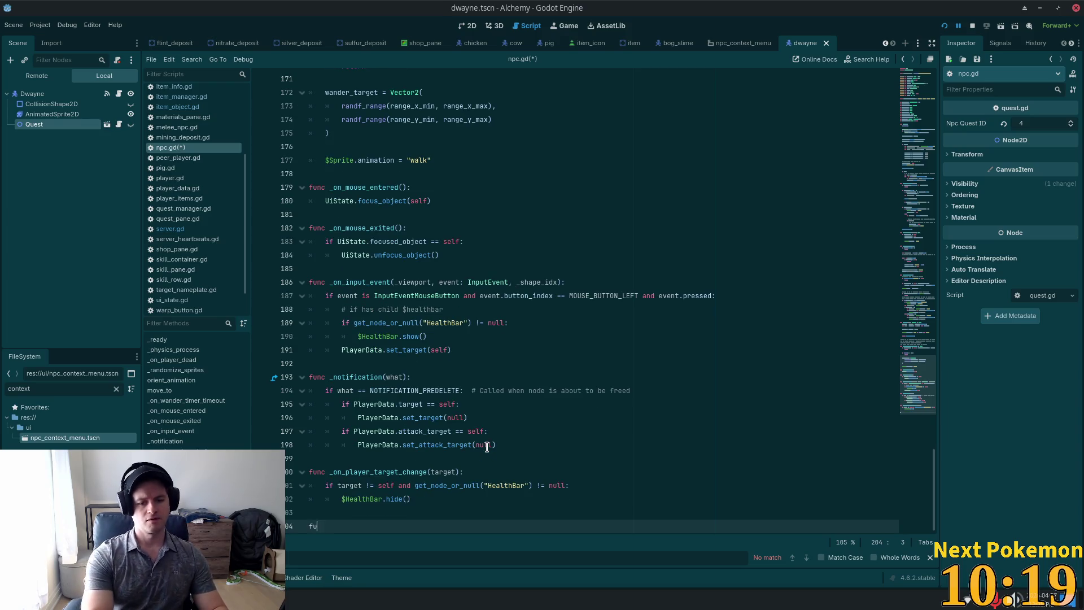
{"action": "type", "text": "nc "}
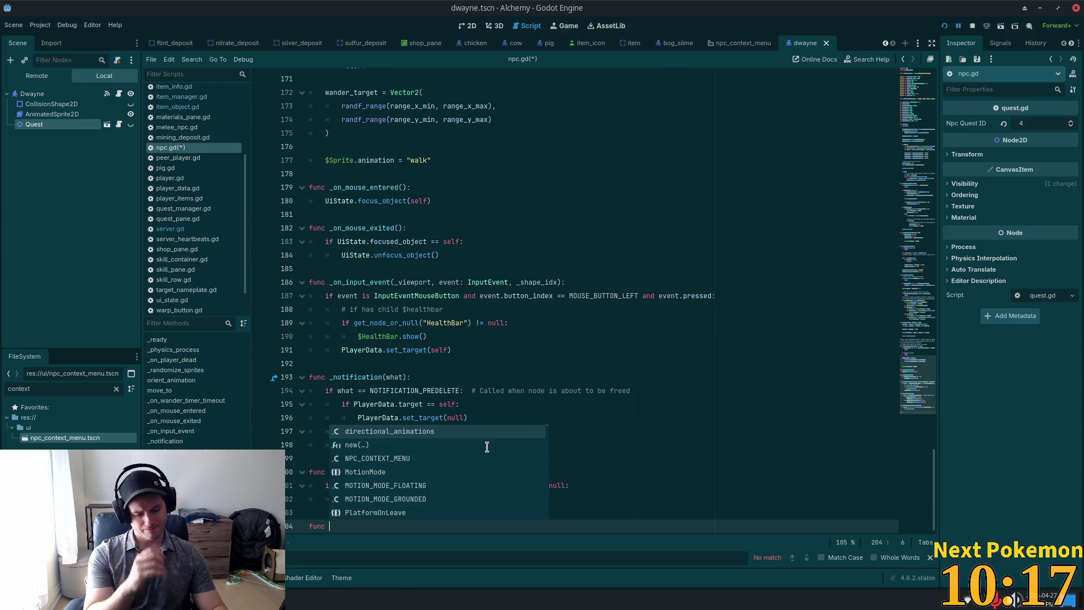
{"action": "type", "text": "add_context"}
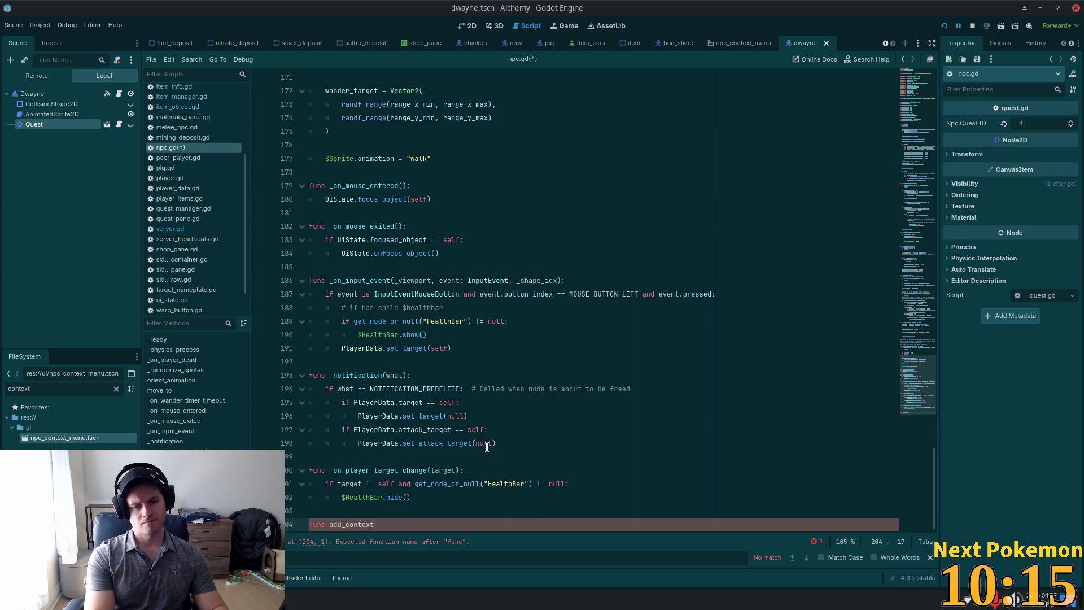
{"action": "type", "text": "_menu"}
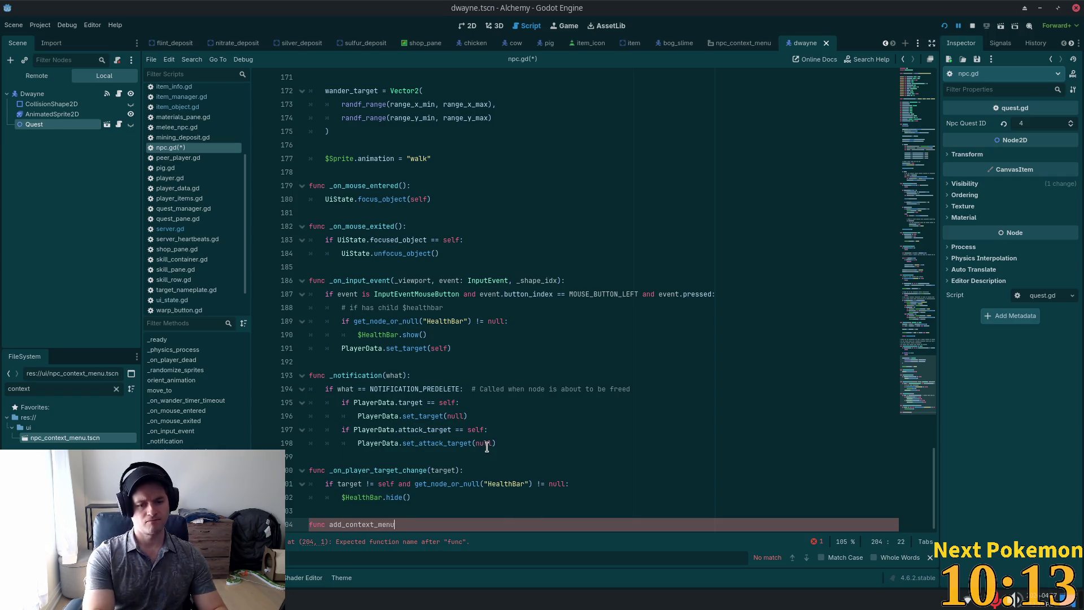
{"action": "type", "text": "():"}
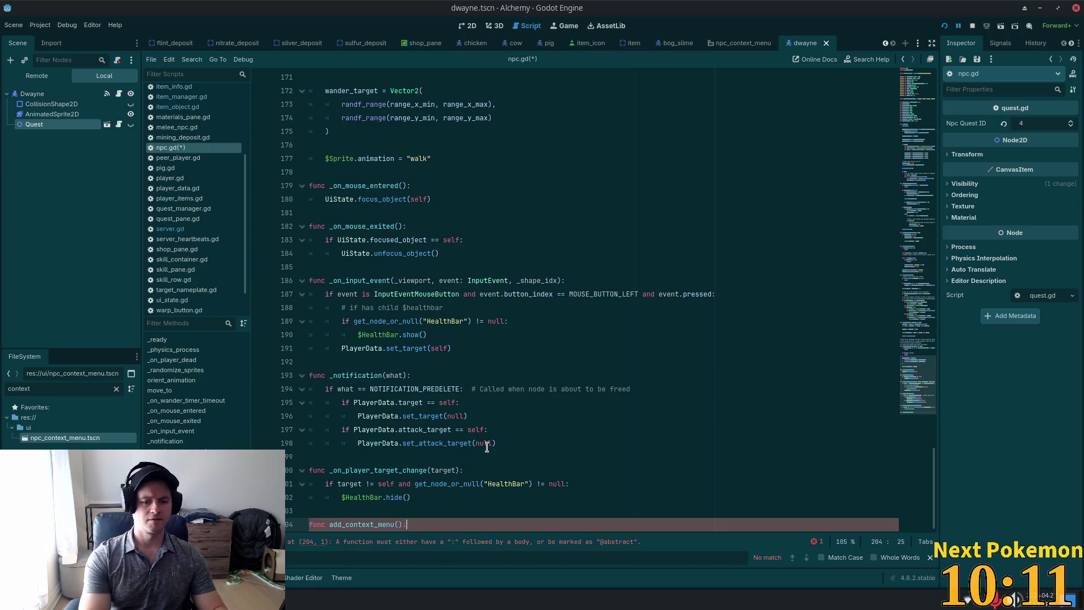
{"action": "key", "text": "Return"}
{"action": "type", "text": "pass"}
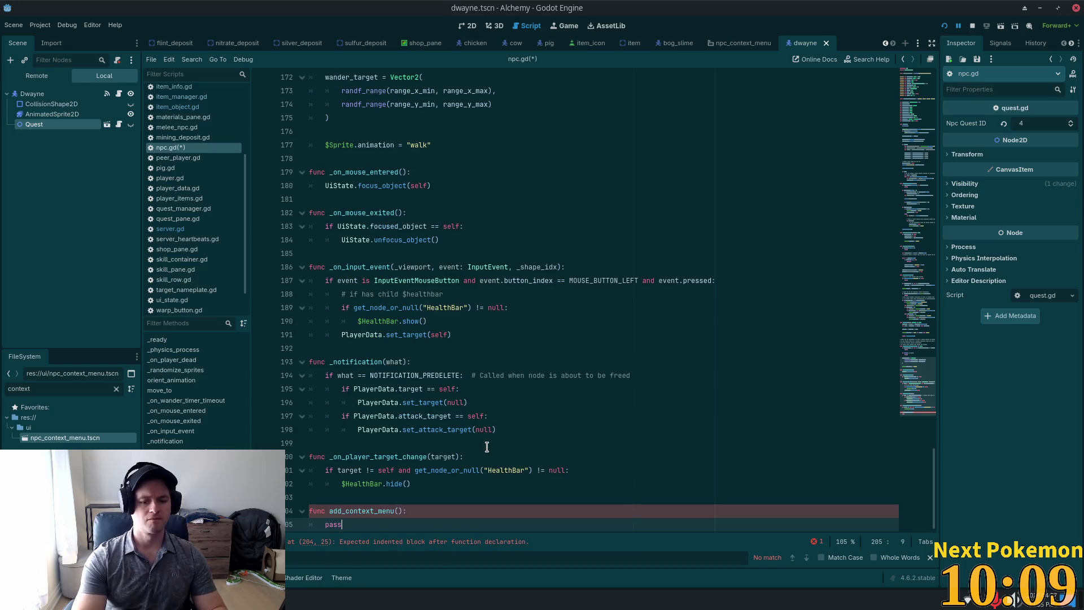
{"action": "scroll", "coordinate": [621, 497], "scroll_direction": "up", "scroll_amount": 1}
{"action": "mouse_move", "coordinate": [920, 362]}
{"action": "left_mouse_down"}
{"action": "mouse_move", "coordinate": [924, 80]}
{"action": "mouse_move", "coordinate": [915, 158]}
{"action": "left_mouse_up"}
{"action": "scroll", "coordinate": [621, 257], "scroll_direction": "up", "scroll_amount": 6}
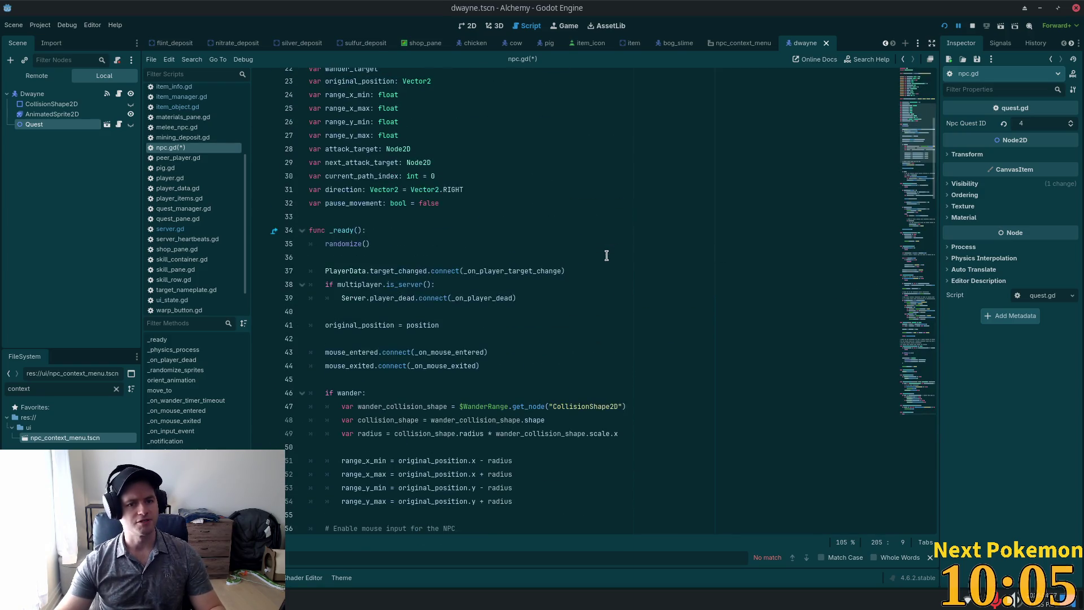
- Add an unfinished 'if ' line after randomize() in _ready, save npc.gd, and switch to VS Code
{"action": "left_click", "coordinate": [406, 243]}
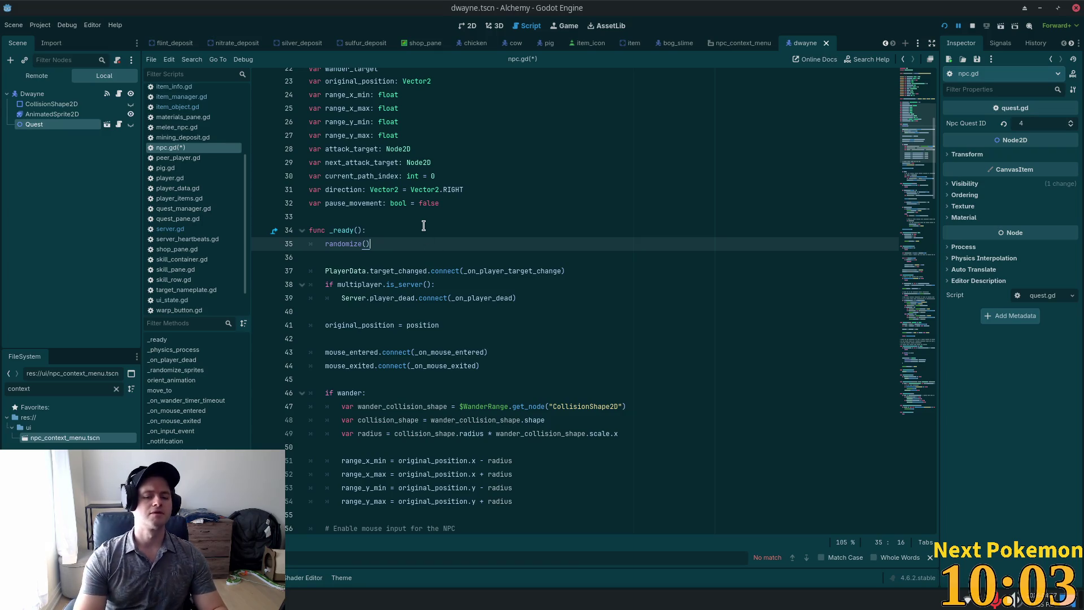
{"action": "key", "text": "Return"}
{"action": "key", "text": "Return"}
{"action": "type", "text": "if"}
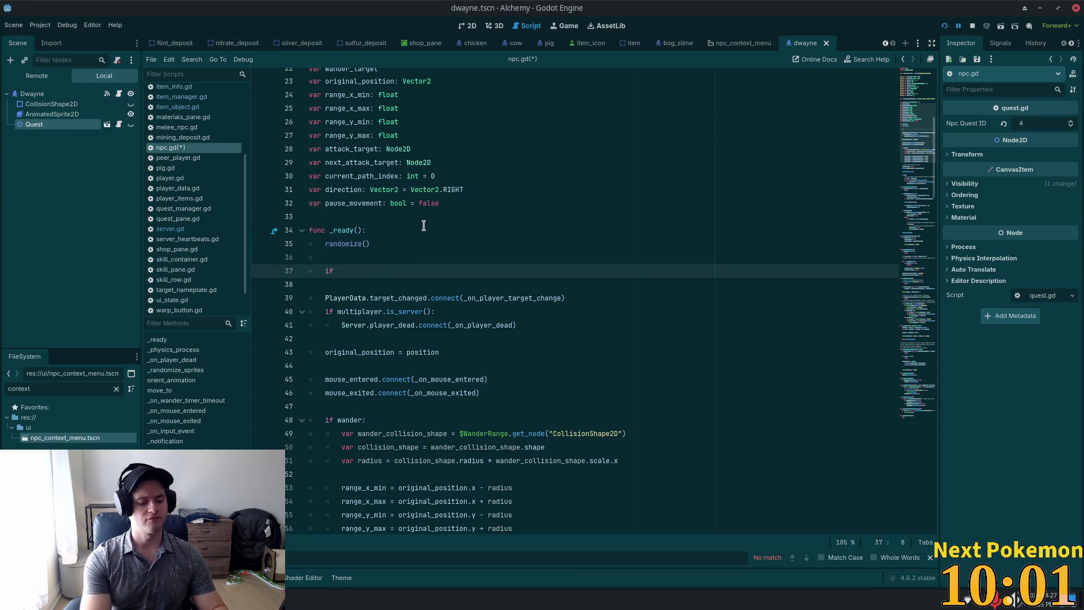
{"action": "key", "text": "ctrl+s"}
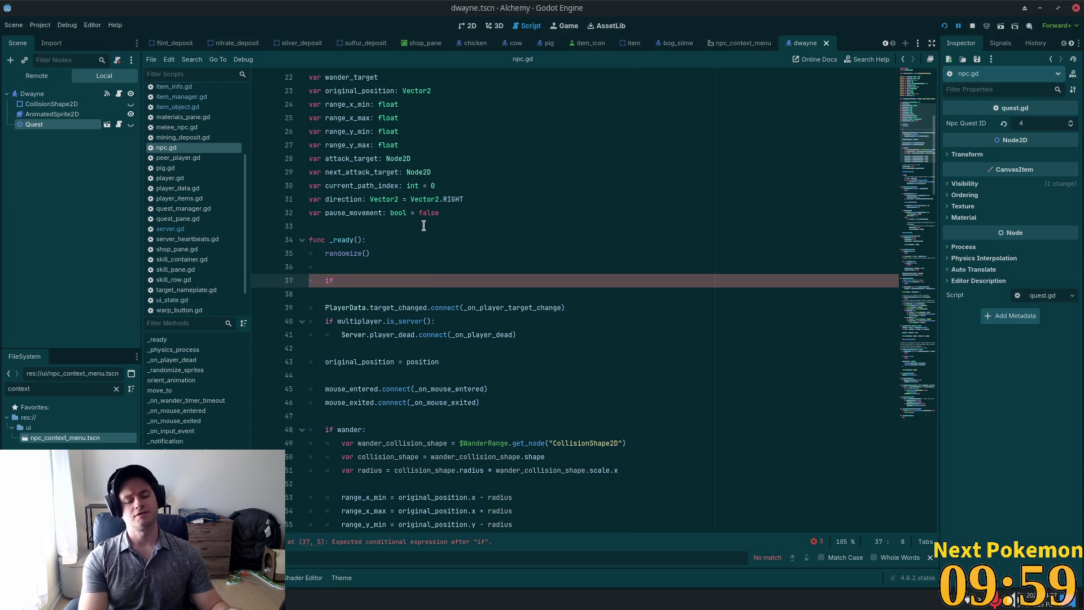
{"action": "key", "text": "alt+Tab"}
{"action": "left_click", "coordinate": [502, 148]}
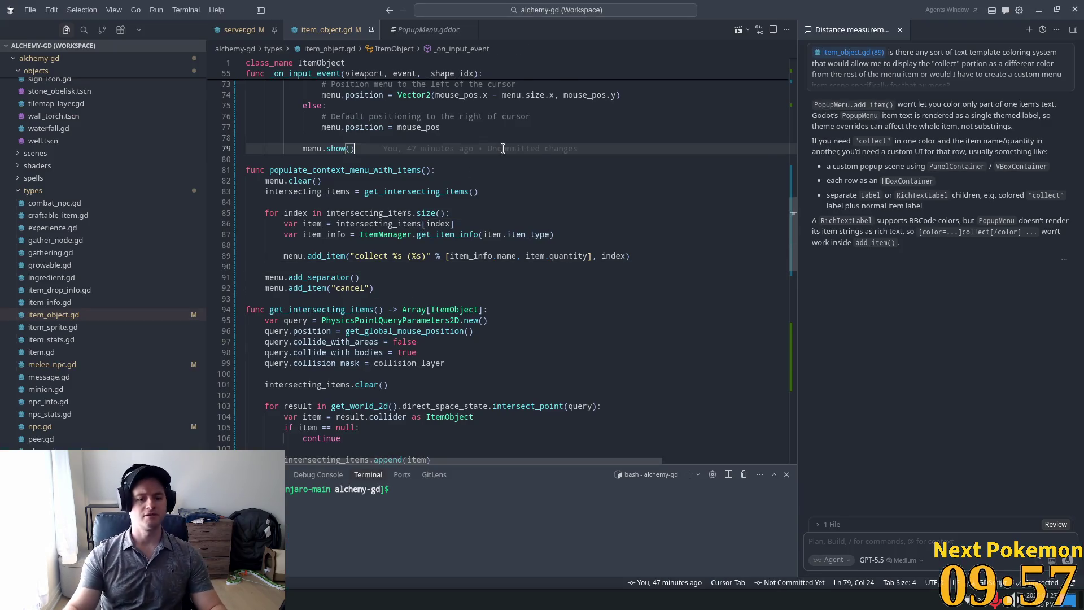
- Open npc.gd in VS Code through the quick file search
{"action": "key", "text": "ctrl+p"}
{"action": "type", "text": "n"}
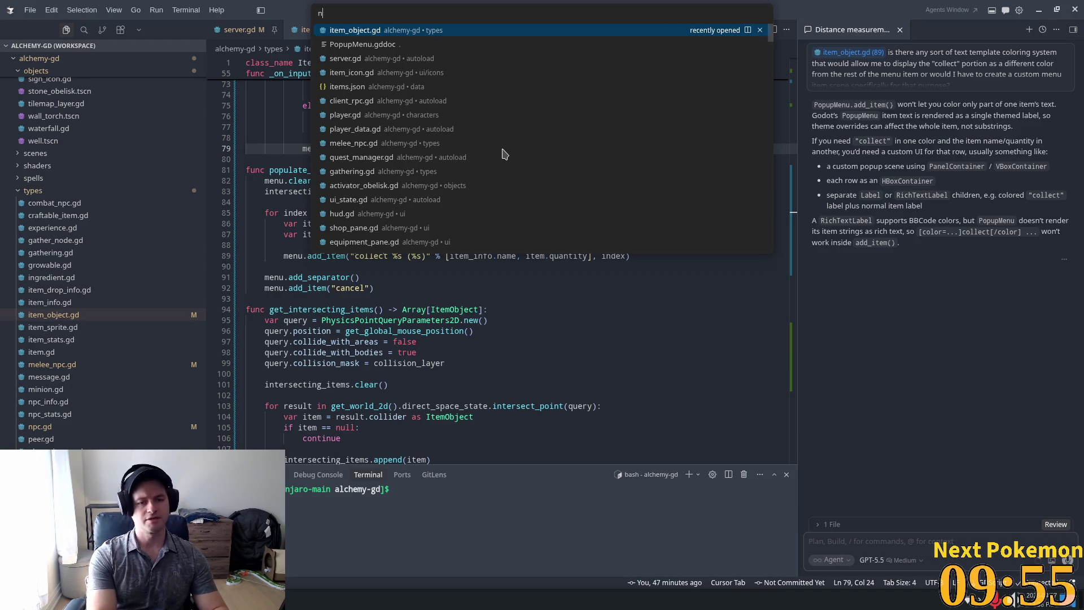
{"action": "type", "text": "pc"}
{"action": "key", "text": "Return"}
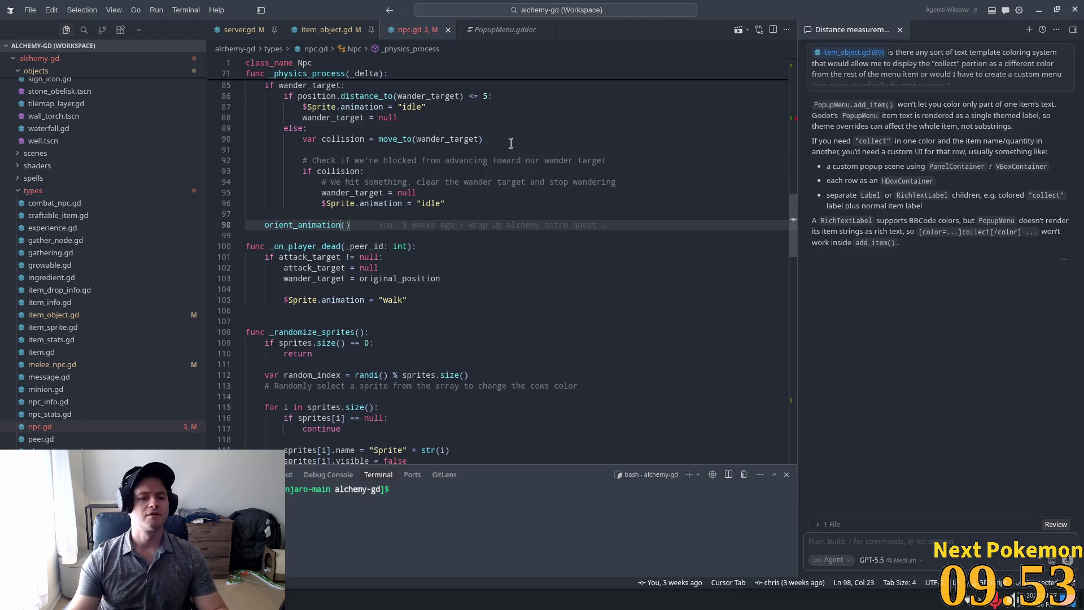
{"action": "scroll", "coordinate": [511, 143], "scroll_direction": "up", "scroll_amount": 20}
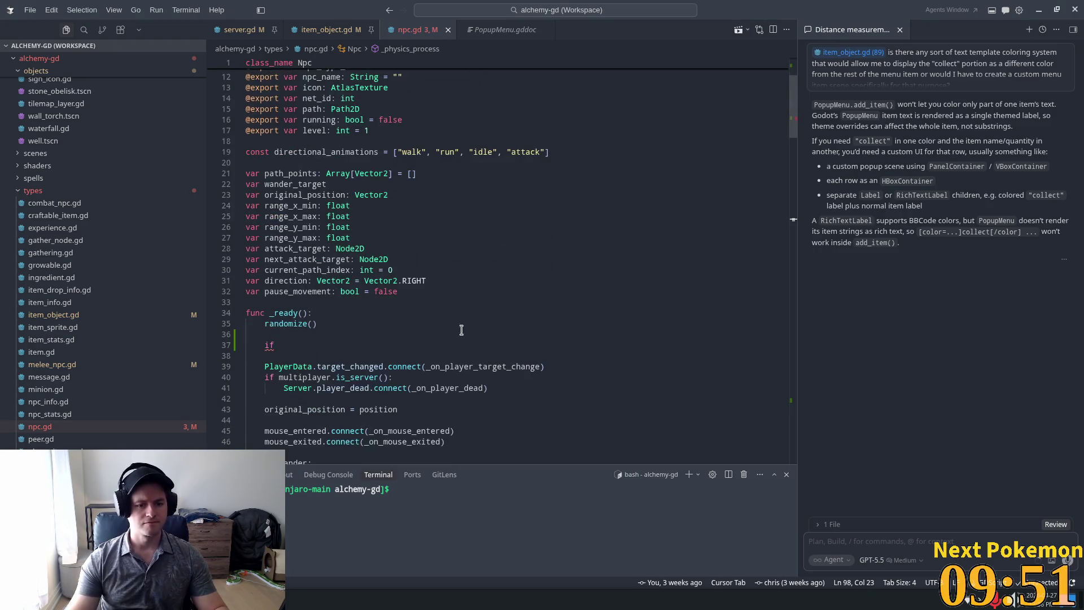
- Complete line 37's condition as a $Quest != null check
{"action": "left_click", "coordinate": [461, 330]}
{"action": "key", "text": "Down"}
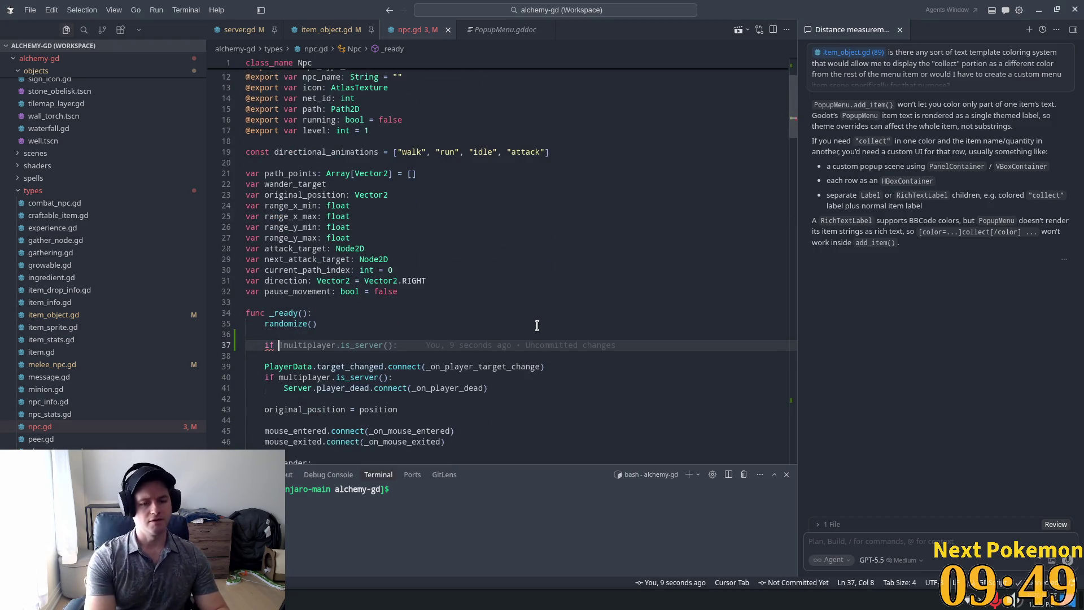
{"action": "key", "text": "Tab"}
{"action": "type", "text": "$"}
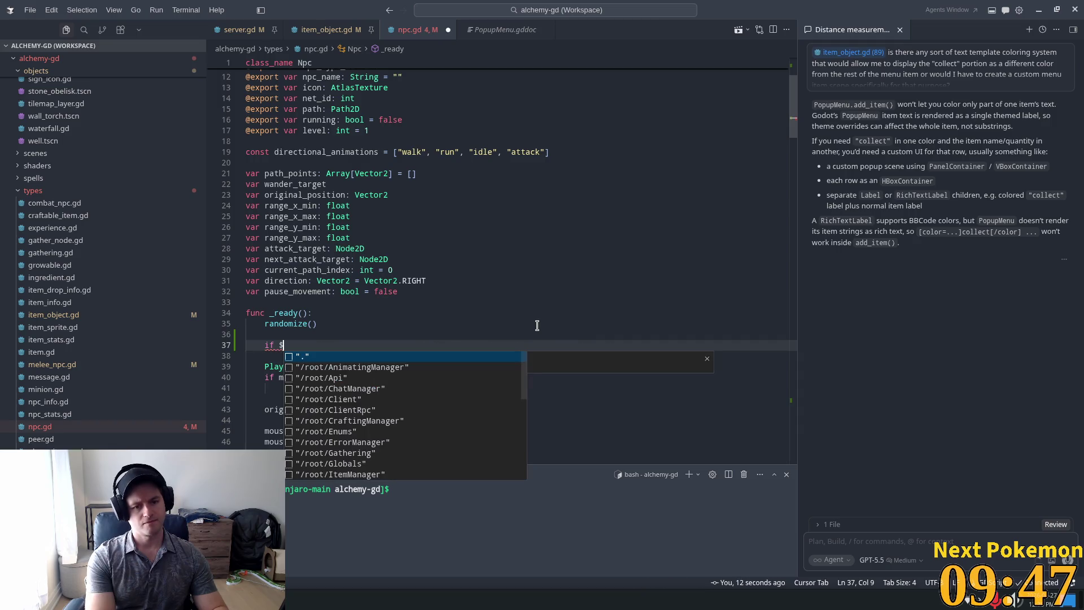
{"action": "type", "text": "Qu"}
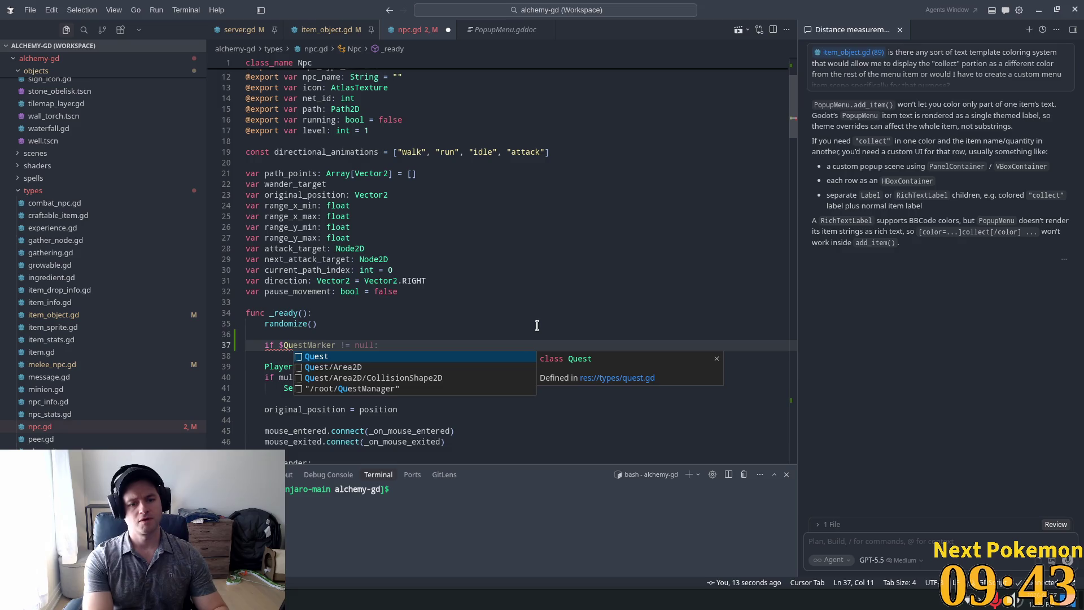
{"action": "type", "text": "est !"}
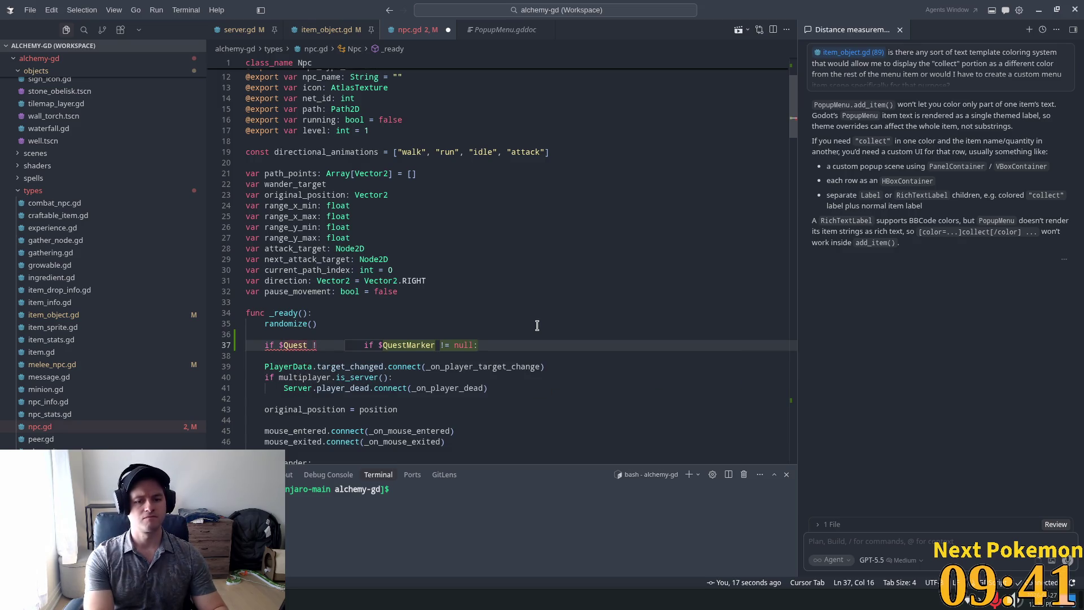
{"action": "key", "text": "Tab"}
{"action": "key", "text": "Left"}
{"action": "key", "text": "Left"}
{"action": "key", "text": "Left"}
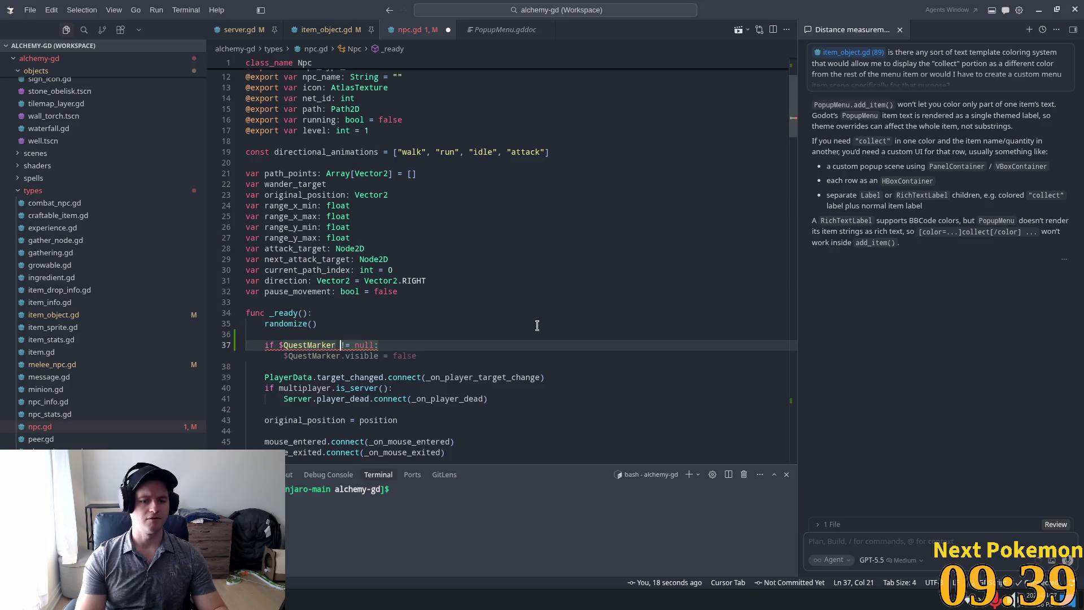
{"action": "key", "text": "BackSpace"}
{"action": "key", "text": "BackSpace"}
{"action": "key", "text": "BackSpace"}
{"action": "key", "text": "BackSpace"}
{"action": "key", "text": "BackSpace"}
{"action": "key", "text": "BackSpace"}
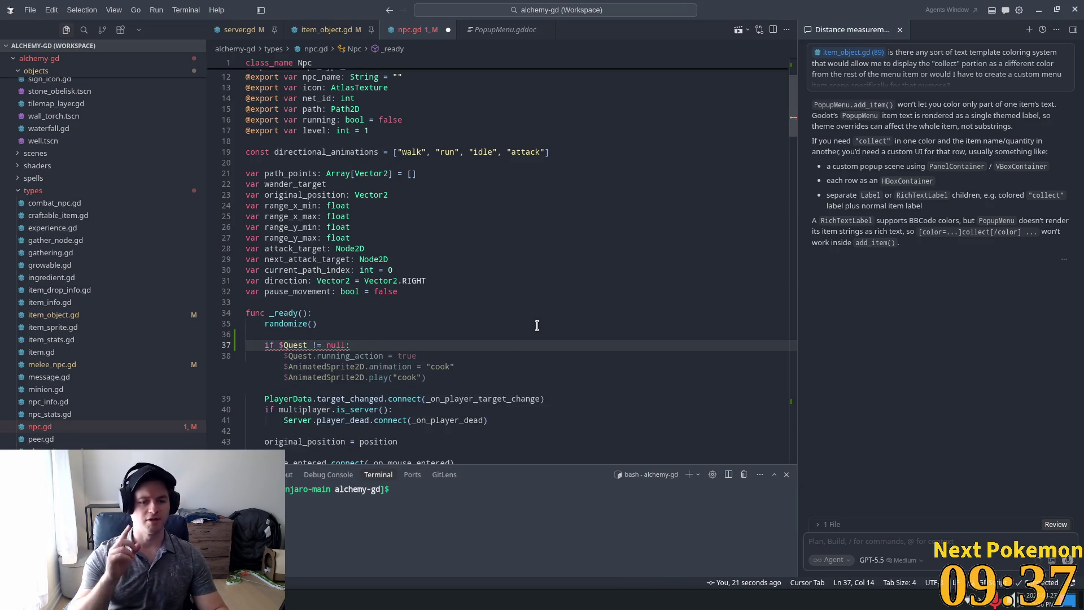
{"action": "left_click", "coordinate": [401, 325]}
- Call add_context_menu() inside the $Quest check, then return to Godot
{"action": "key", "text": "Down"}
{"action": "key", "text": "Down"}
{"action": "key", "text": "Down"}
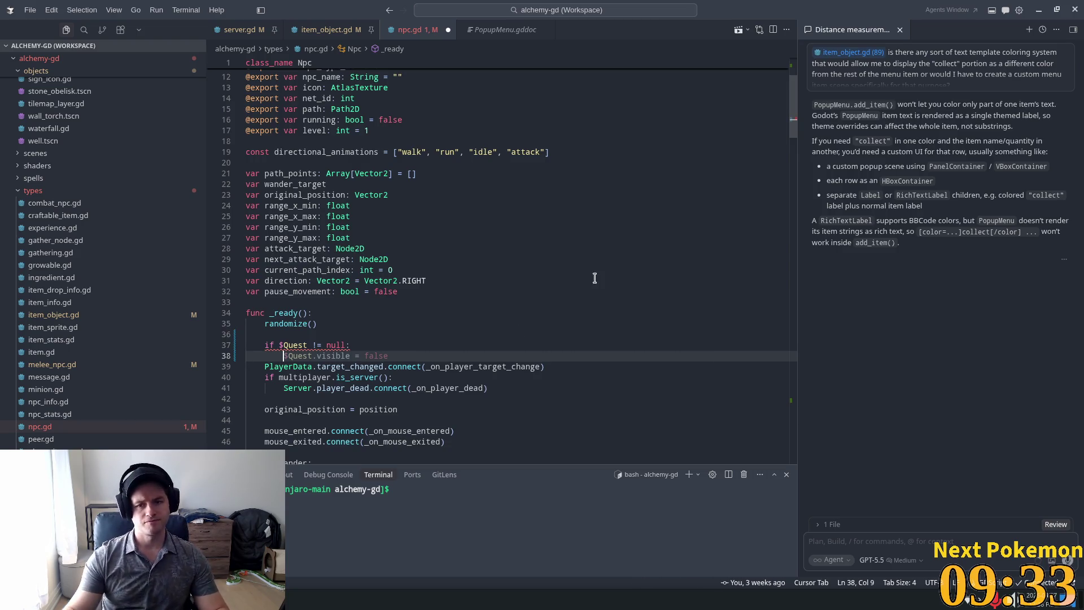
{"action": "scroll", "coordinate": [794, 119], "scroll_direction": "down", "scroll_amount": 1}
{"action": "mouse_move", "coordinate": [795, 119]}
{"action": "left_mouse_down"}
{"action": "mouse_move", "coordinate": [794, 452]}
{"action": "mouse_move", "coordinate": [795, 407]}
{"action": "left_mouse_up"}
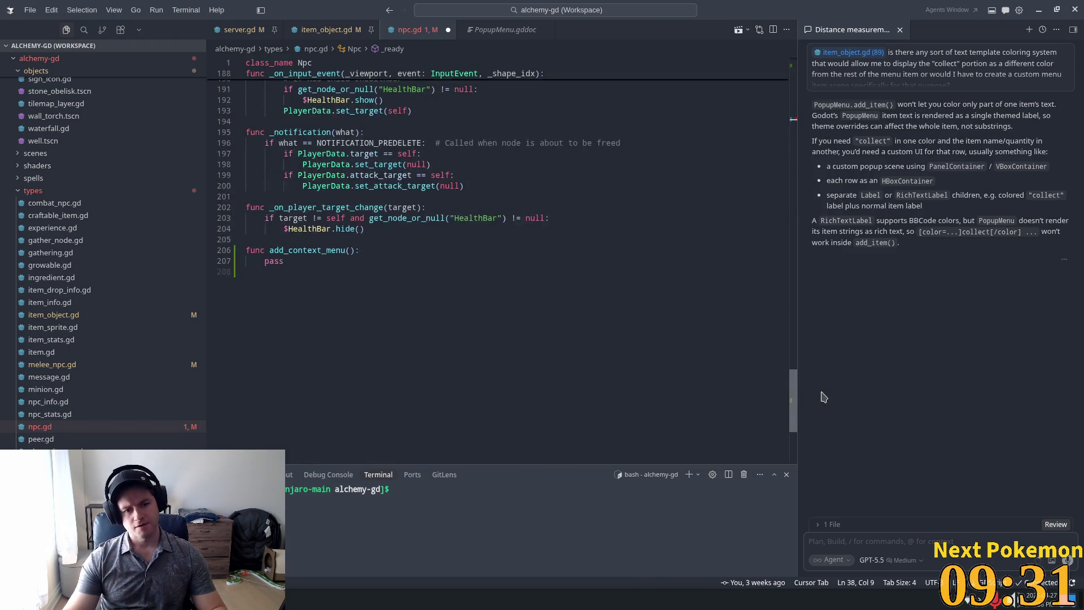
{"action": "type", "text": "add_"}
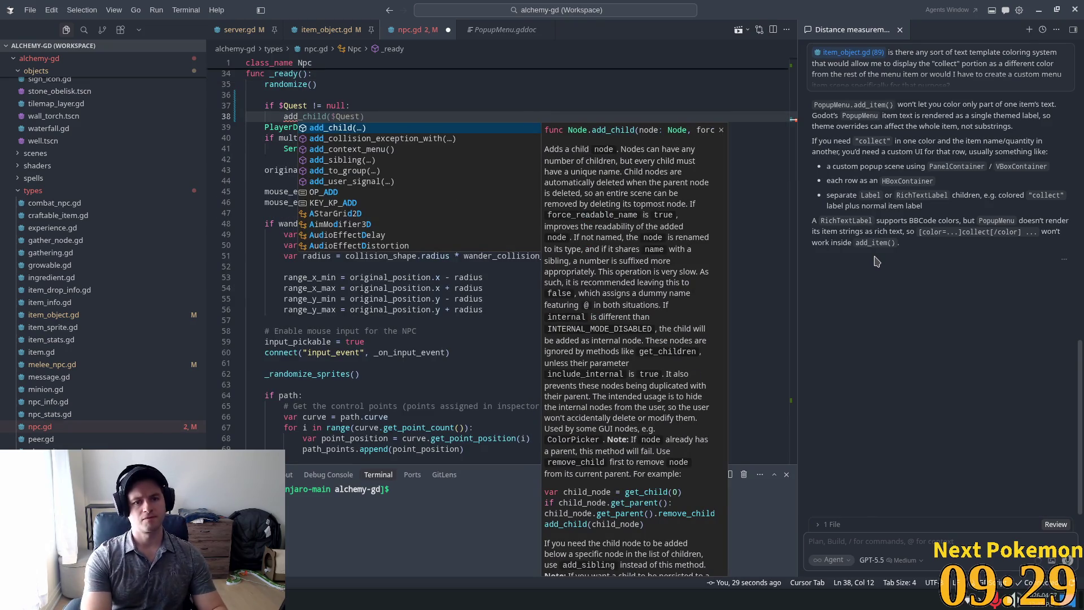
{"action": "type", "text": "con"}
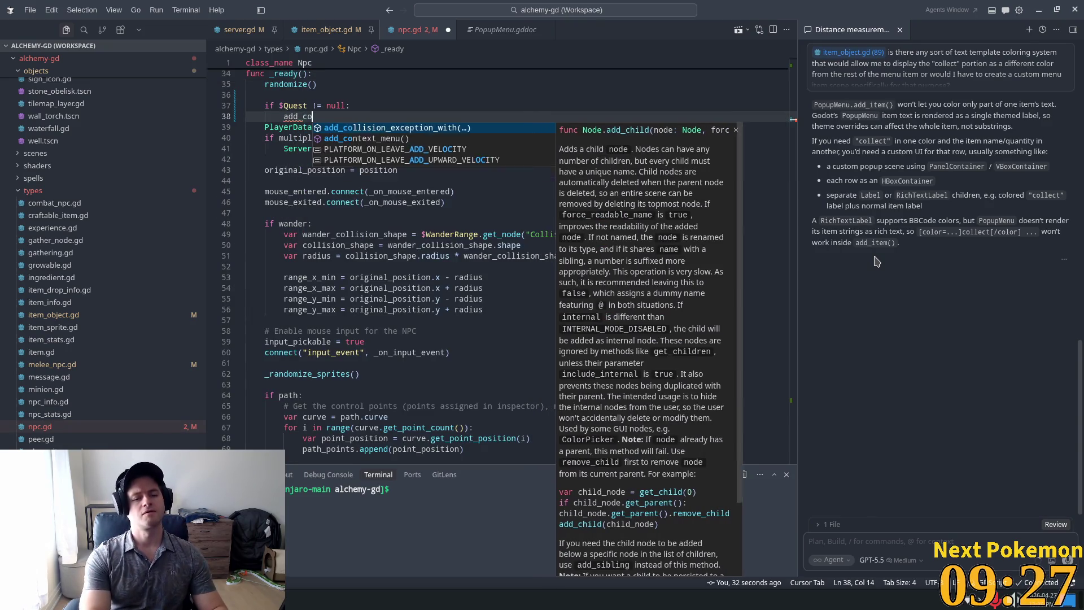
{"action": "key", "text": "Return"}
{"action": "key", "text": "Return"}
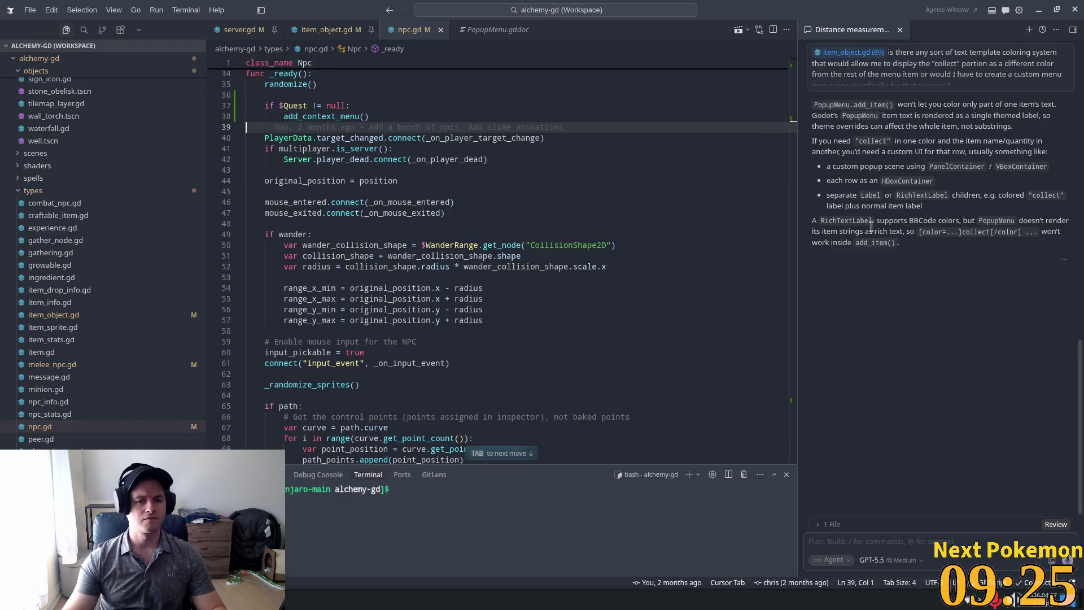
{"action": "key", "text": "alt+Tab"}
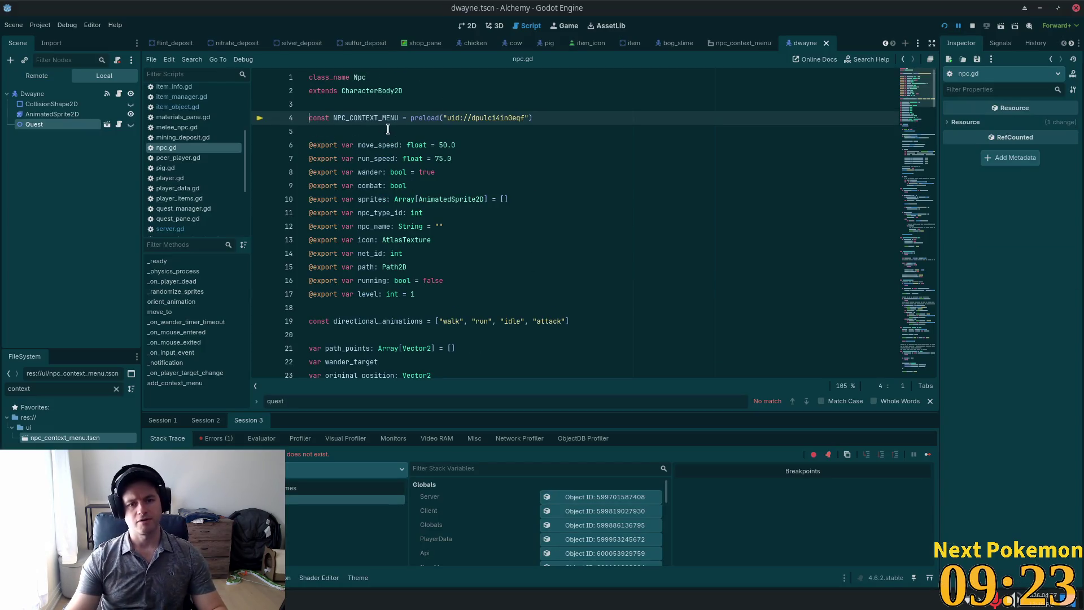
- Run the Alchemy project in a debug window to test the NPC changes
{"action": "left_click", "coordinate": [945, 25]}
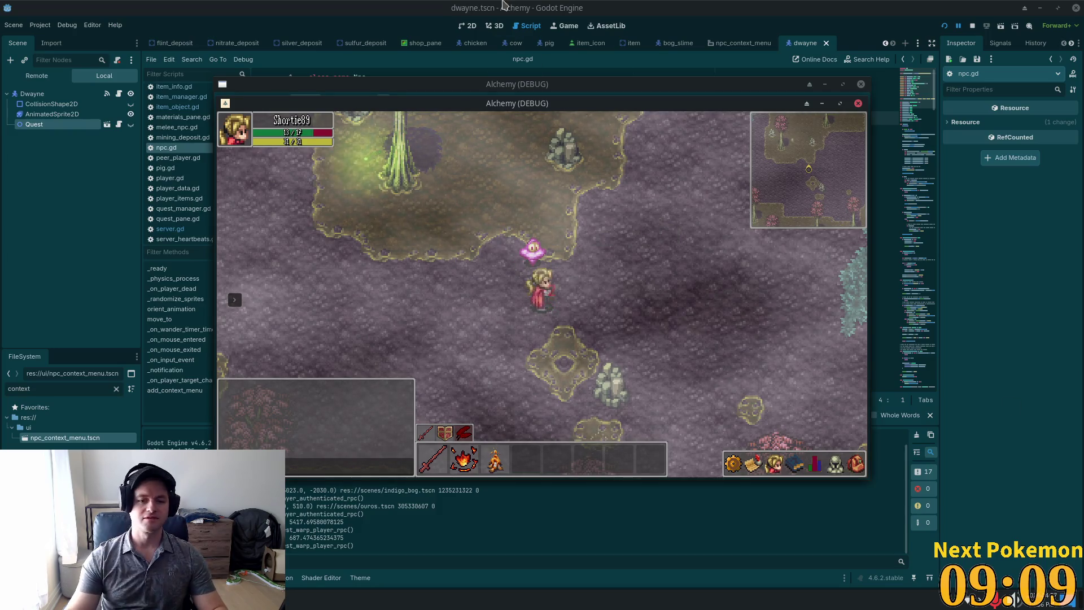
- Walk the character down-right from the slime, across Indigo Bog into the pink trees
{"action": "key", "text": "s"}
{"action": "key", "text": "d"}
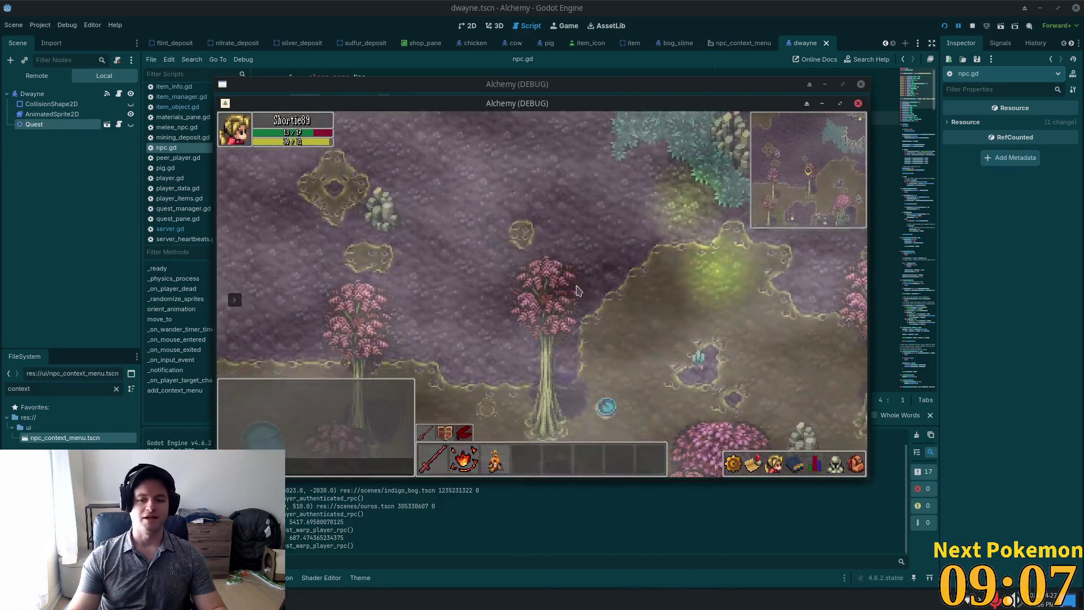
{"action": "key", "text": "s"}
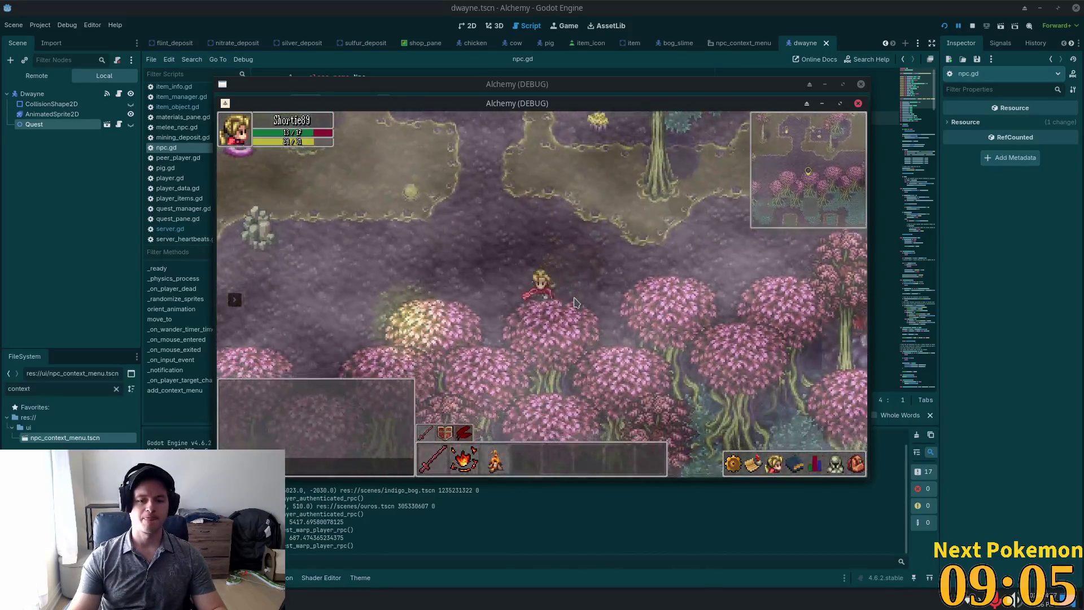
{"action": "key", "text": "s"}
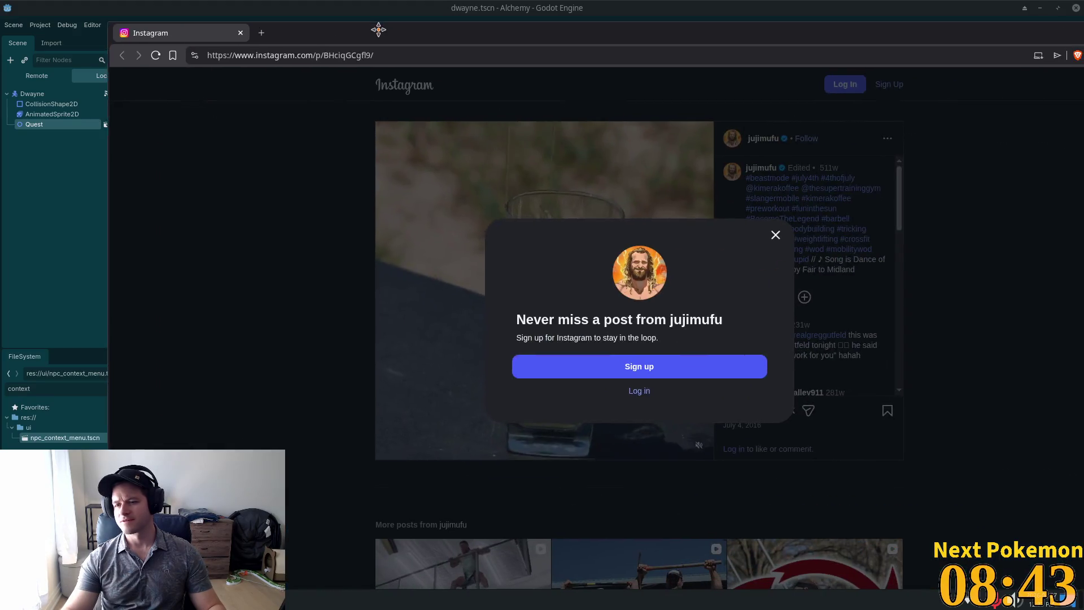
- Dismiss the Instagram sign-up prompt, unmute the video post, and close the browser
{"action": "left_click", "coordinate": [772, 236]}
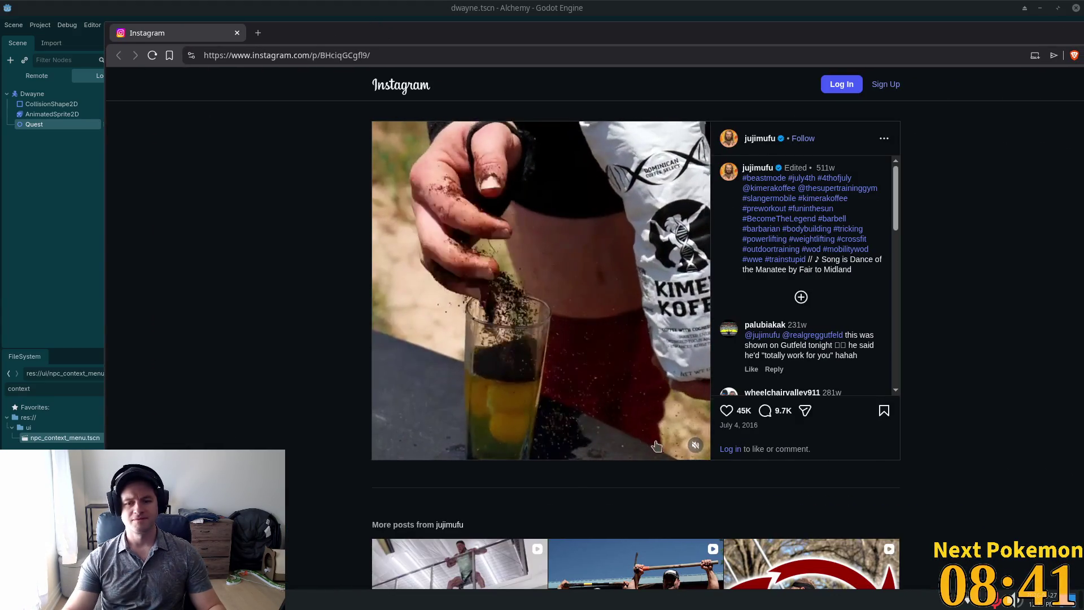
{"action": "left_click", "coordinate": [695, 445]}
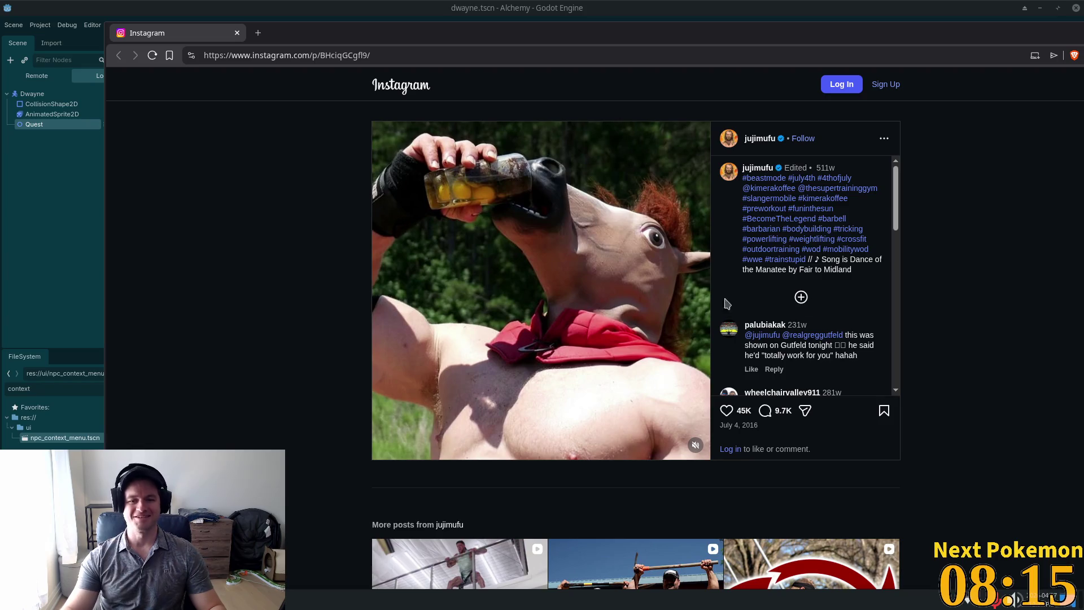
{"action": "left_click", "coordinate": [237, 34]}
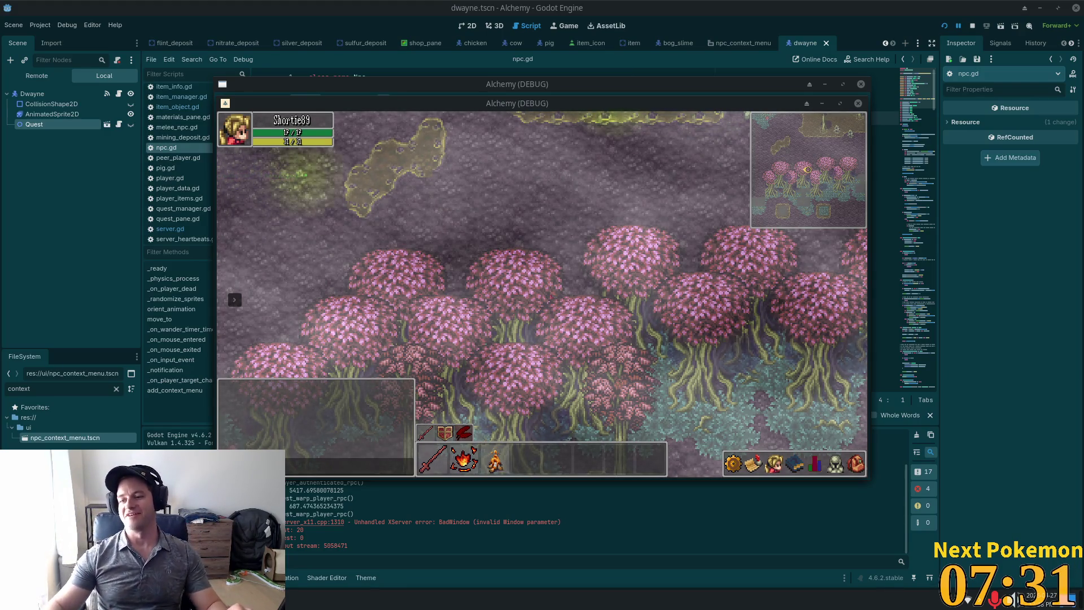
- Walk the player through the pink-tree forest, then stop the game with F8
{"action": "key", "text": "d"}
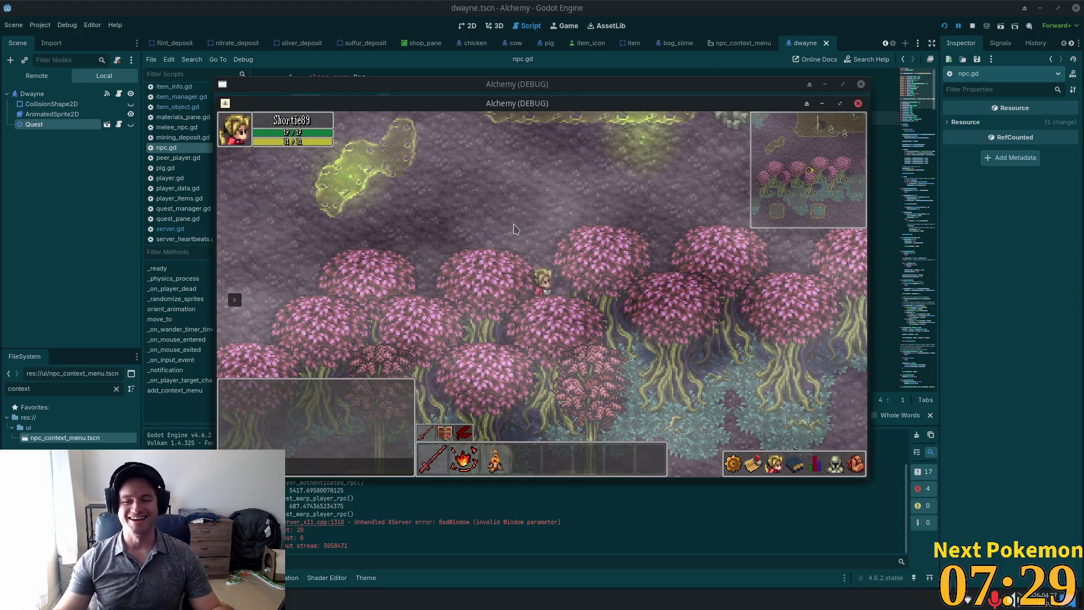
{"action": "key", "text": "s"}
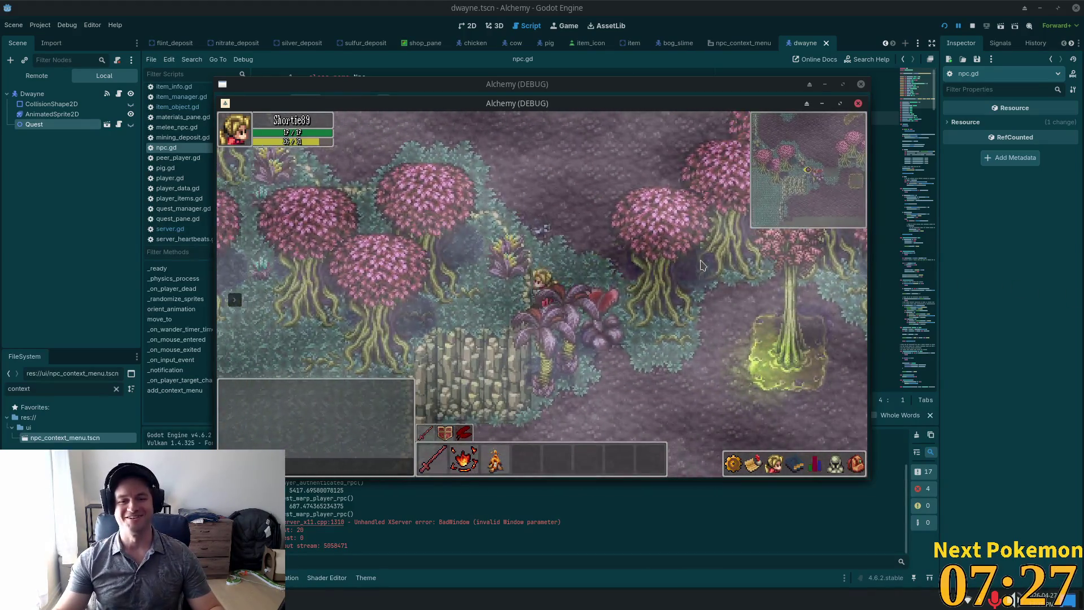
{"action": "key", "text": "w"}
{"action": "key", "text": "d"}
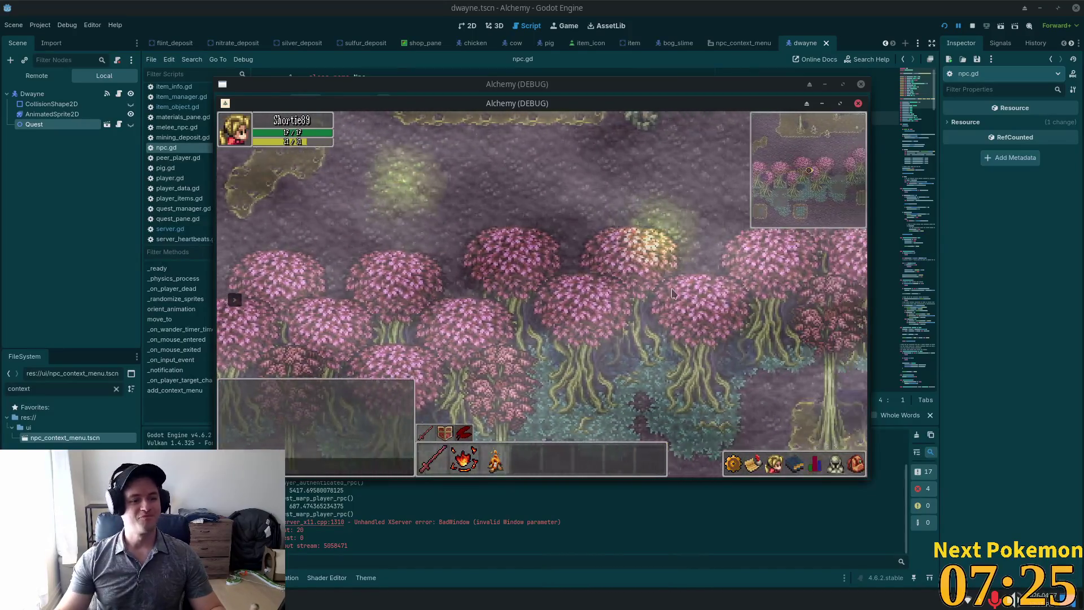
{"action": "key", "text": "F8"}
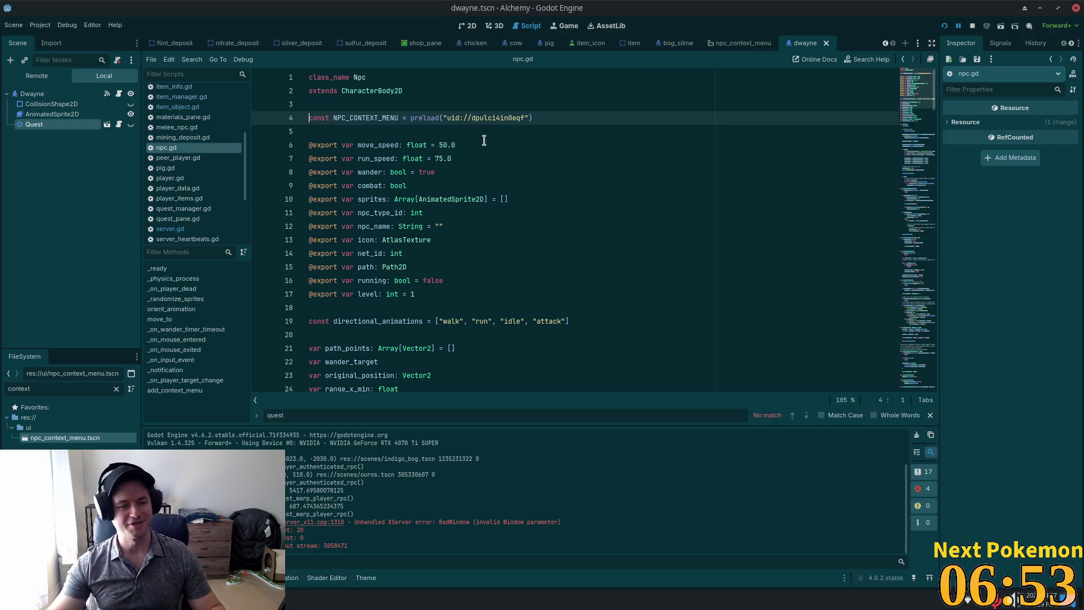
- Scroll through npc.gd down to the randomize() line in _ready
{"action": "left_click", "coordinate": [594, 189]}
{"action": "scroll", "coordinate": [540, 172], "scroll_direction": "down", "scroll_amount": 6}
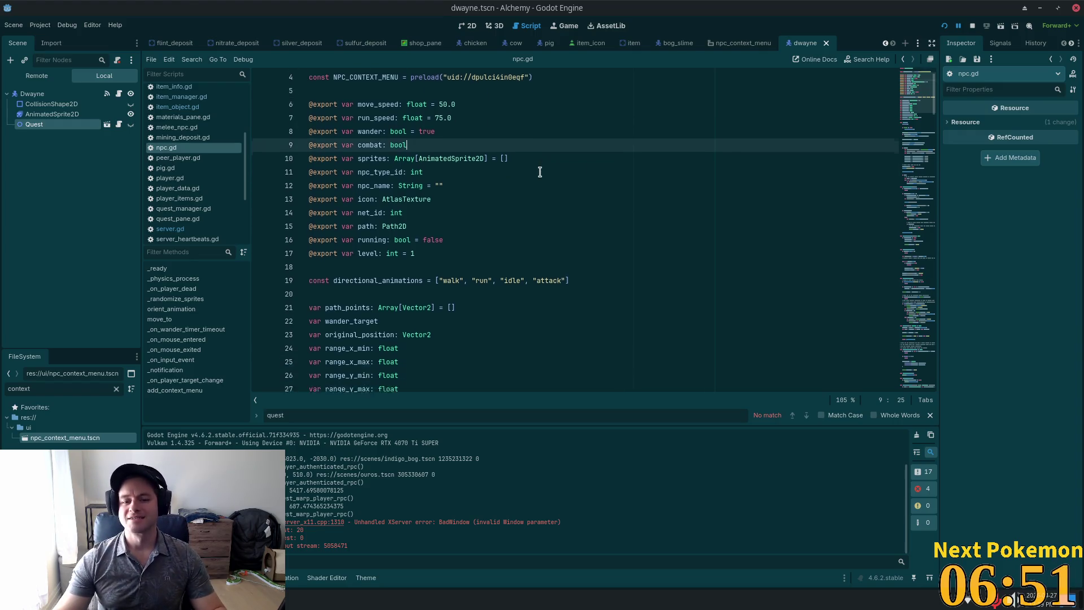
{"action": "scroll", "coordinate": [590, 204], "scroll_direction": "down", "scroll_amount": 2}
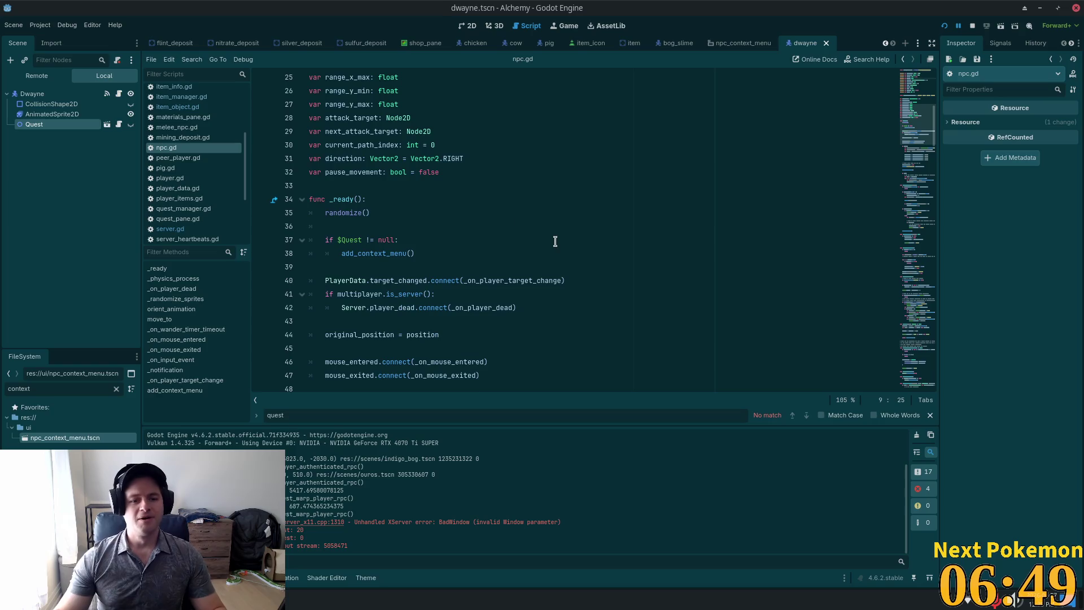
{"action": "left_click", "coordinate": [402, 212]}
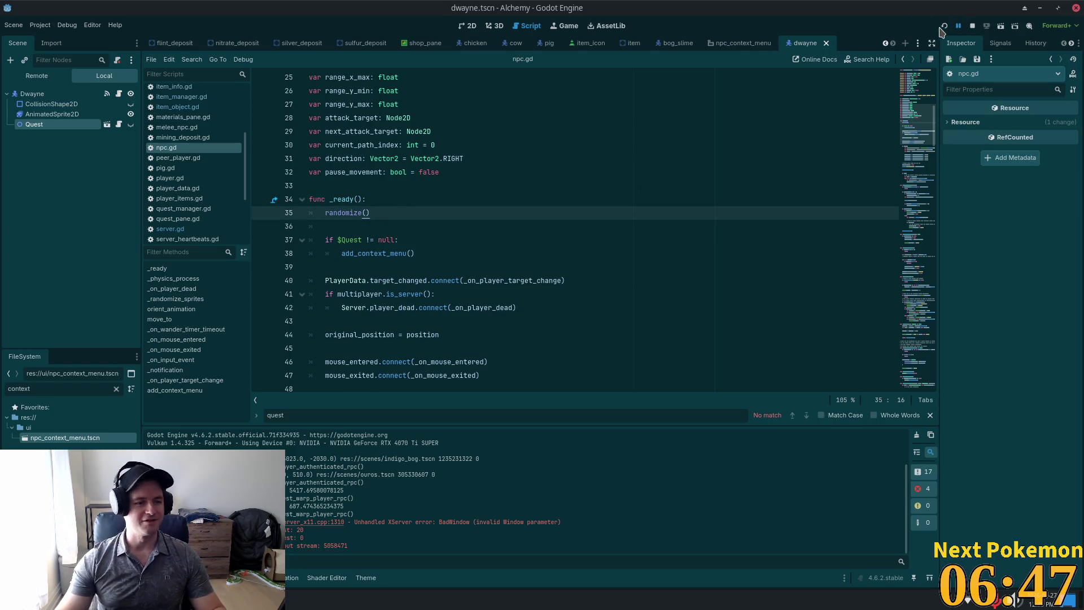
- Relaunch the game and walk the player through Ouros toward the inn, then bring up the search window
{"action": "left_click", "coordinate": [942, 26]}
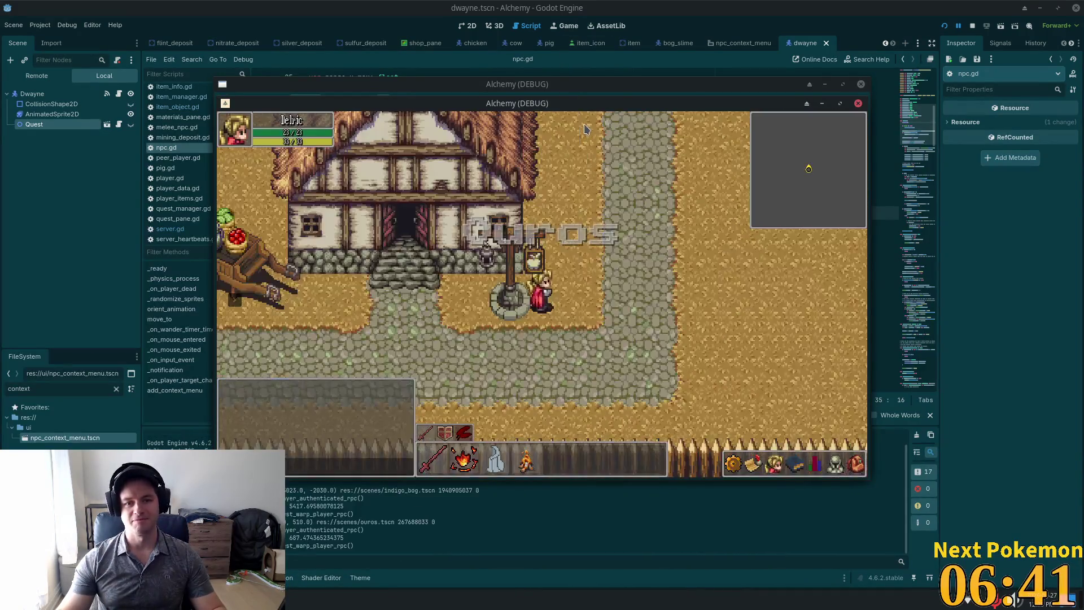
{"action": "key", "text": "w"}
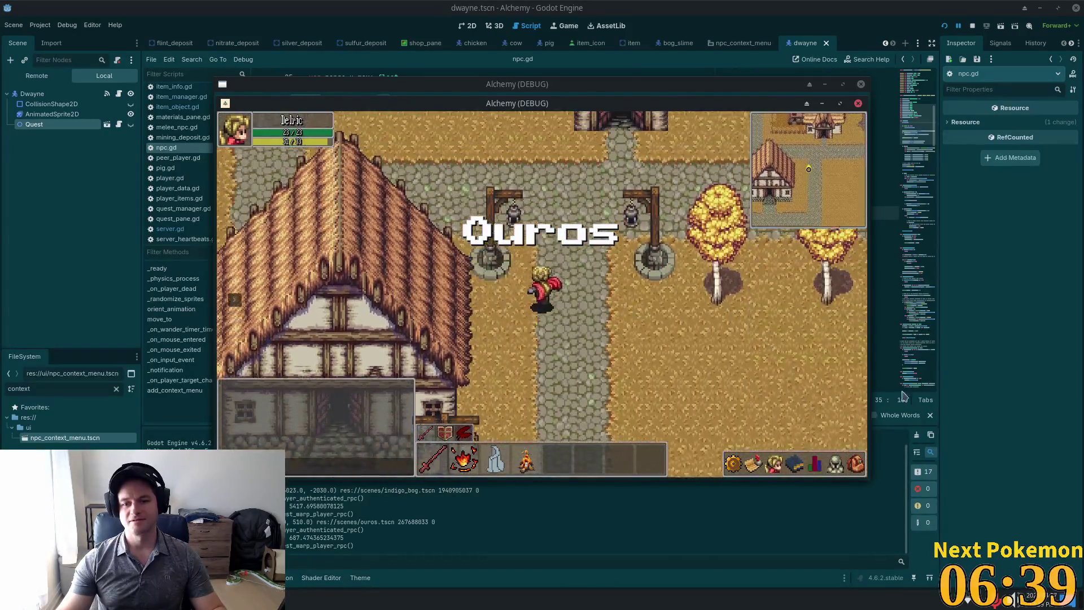
{"action": "key", "text": "a"}
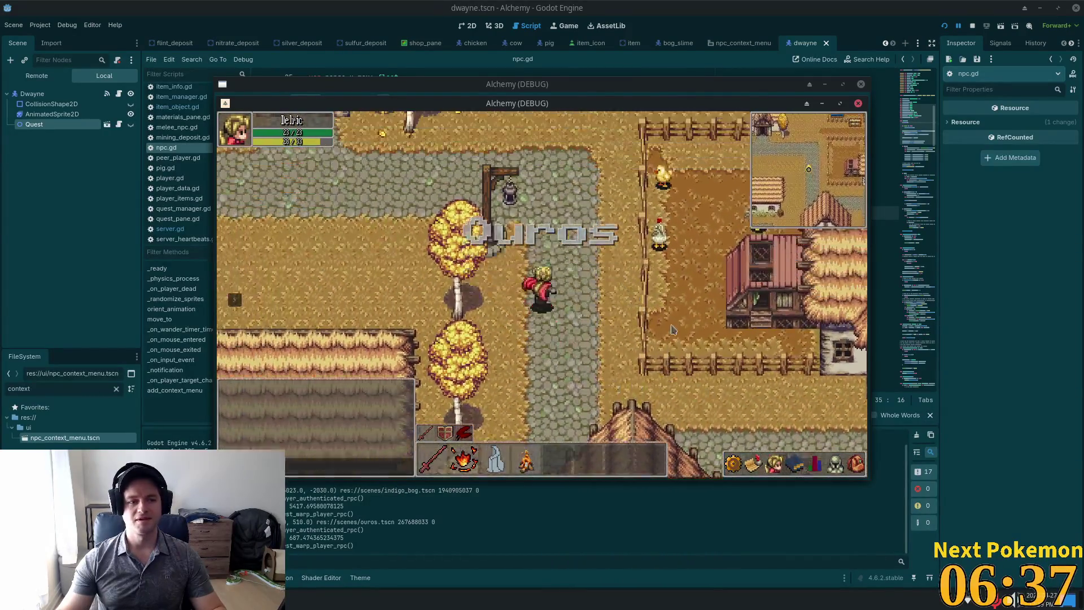
{"action": "key", "text": "s"}
{"action": "key", "text": "a"}
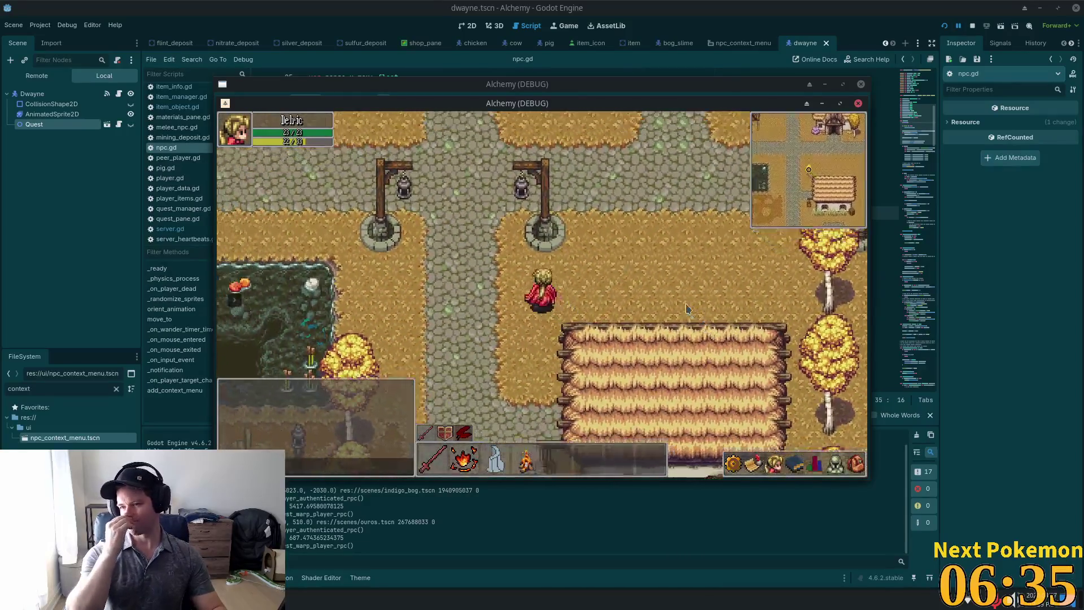
{"action": "key", "text": "w"}
{"action": "key", "text": "a"}
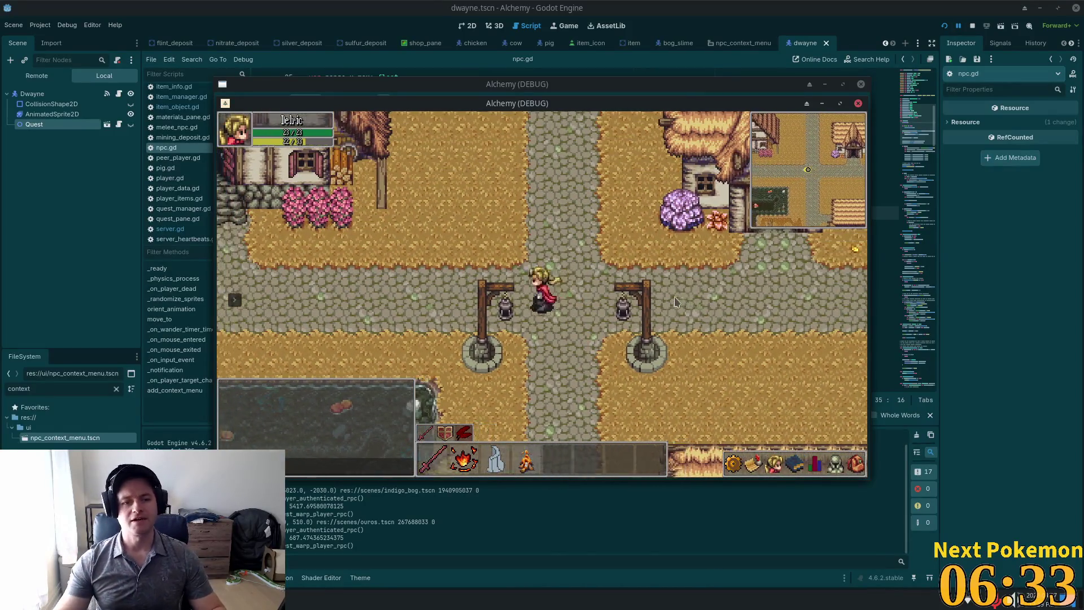
{"action": "key", "text": "d"}
{"action": "key", "text": "w"}
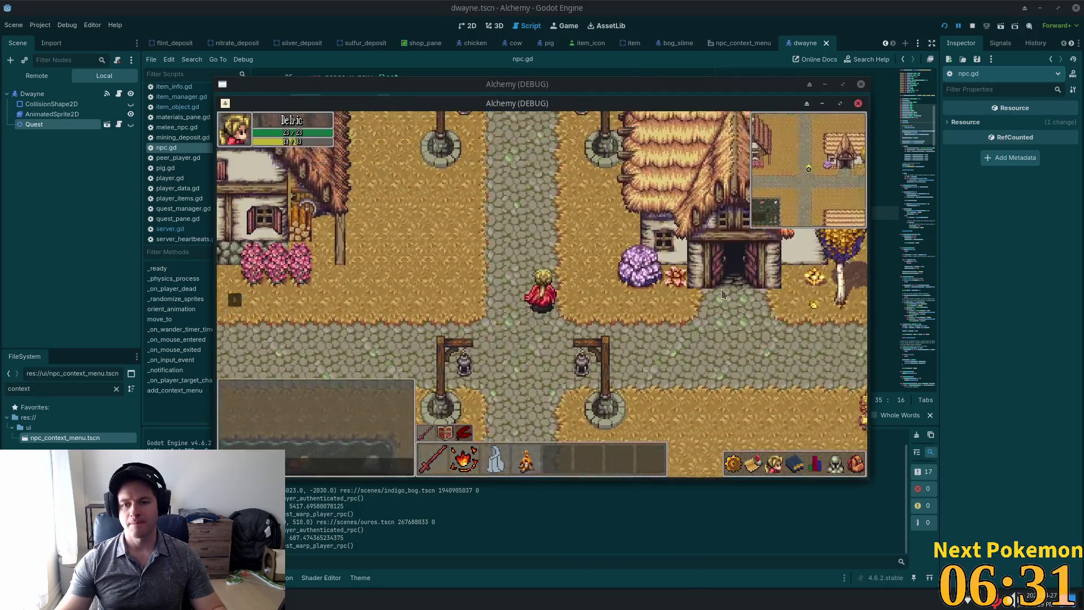
{"action": "key", "text": "a"}
{"action": "key", "text": "w"}
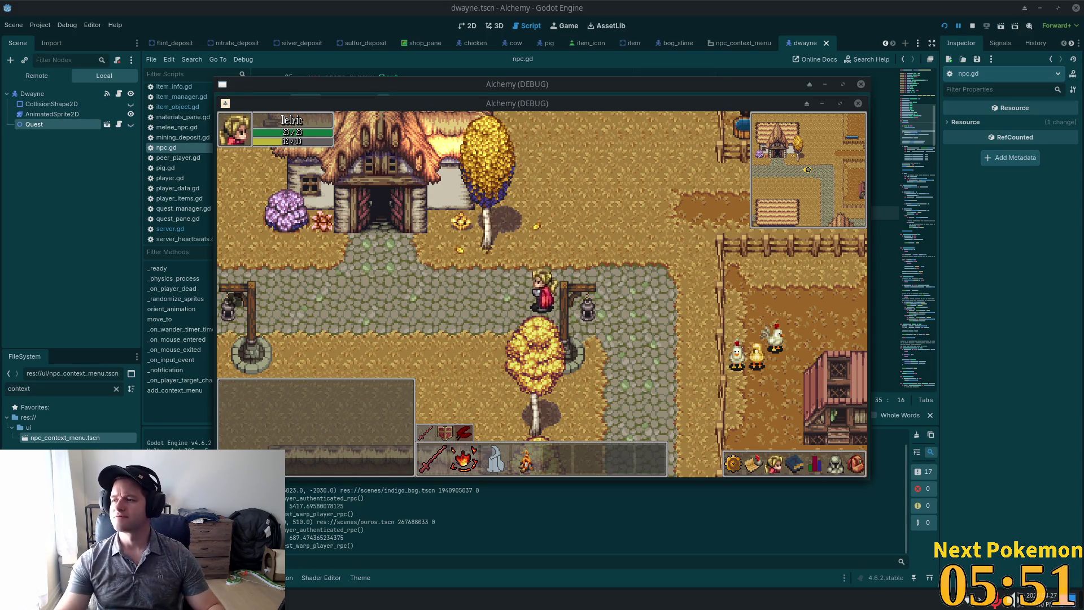
{"action": "mouse_move", "coordinate": [1083, 45]}
{"action": "left_mouse_down"}
{"action": "mouse_move", "coordinate": [580, 44]}
{"action": "mouse_move", "coordinate": [572, 33]}
{"action": "left_mouse_up"}
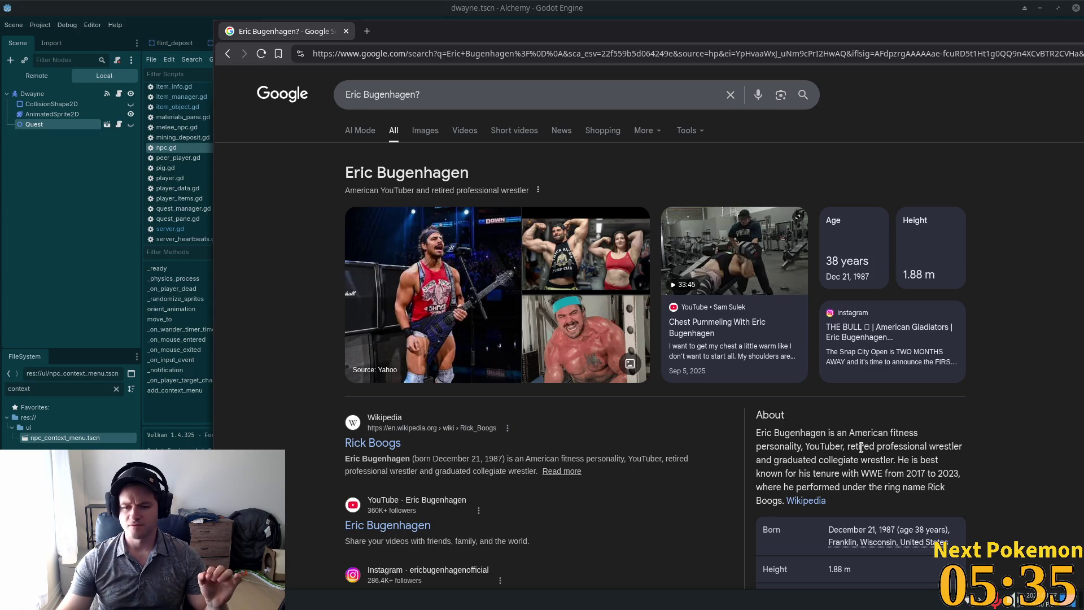
{"action": "scroll", "coordinate": [861, 448], "scroll_direction": "down", "scroll_amount": 3}
{"action": "scroll", "coordinate": [862, 451], "scroll_direction": "down", "scroll_amount": 1}
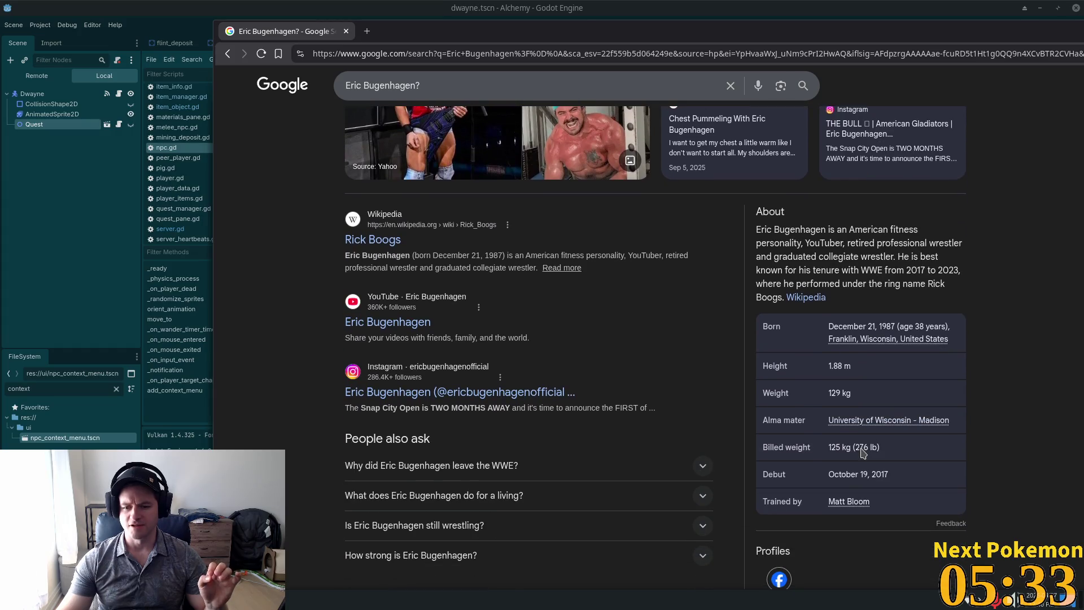
{"action": "scroll", "coordinate": [858, 451], "scroll_direction": "up", "scroll_amount": 1}
{"action": "scroll", "coordinate": [858, 450], "scroll_direction": "up", "scroll_amount": 3}
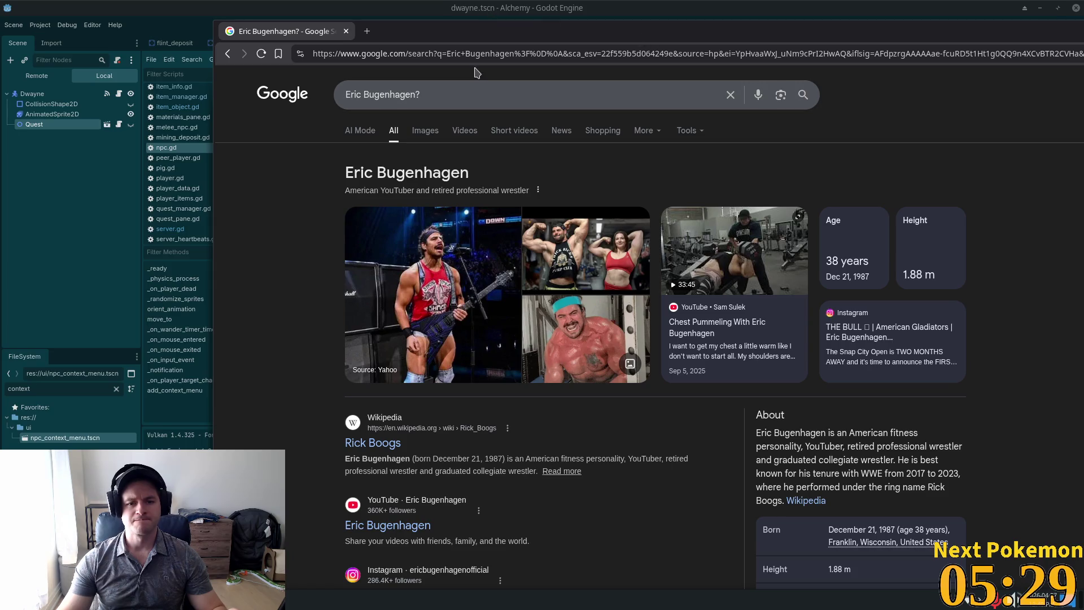
{"action": "left_click", "coordinate": [346, 31]}
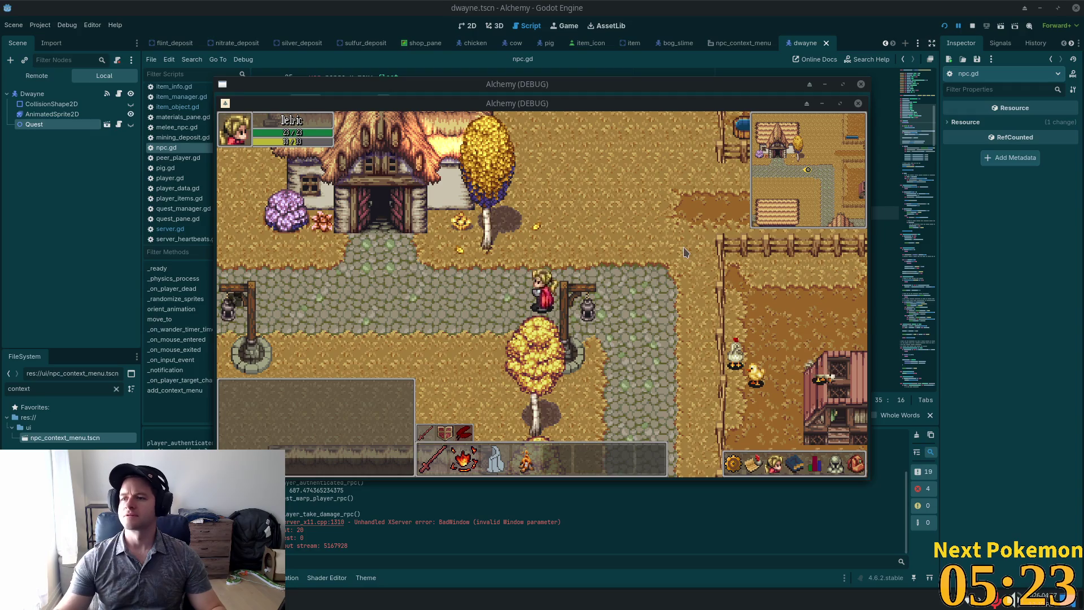
- Walk the player around the crossroads and into the inn, then stop the game with F8
{"action": "key", "text": "a"}
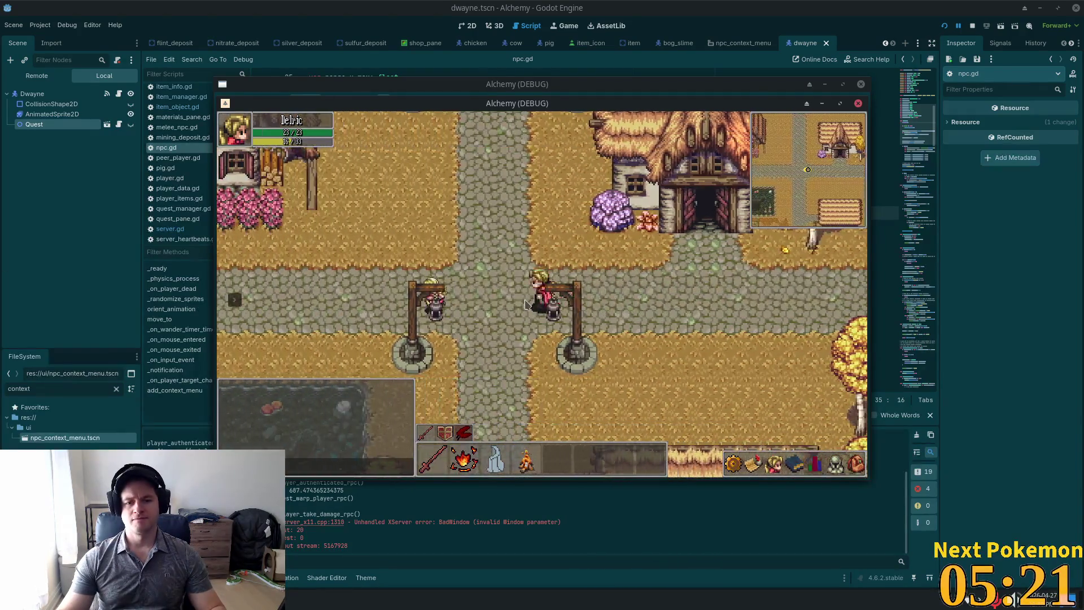
{"action": "key", "text": "a"}
{"action": "key", "text": "d"}
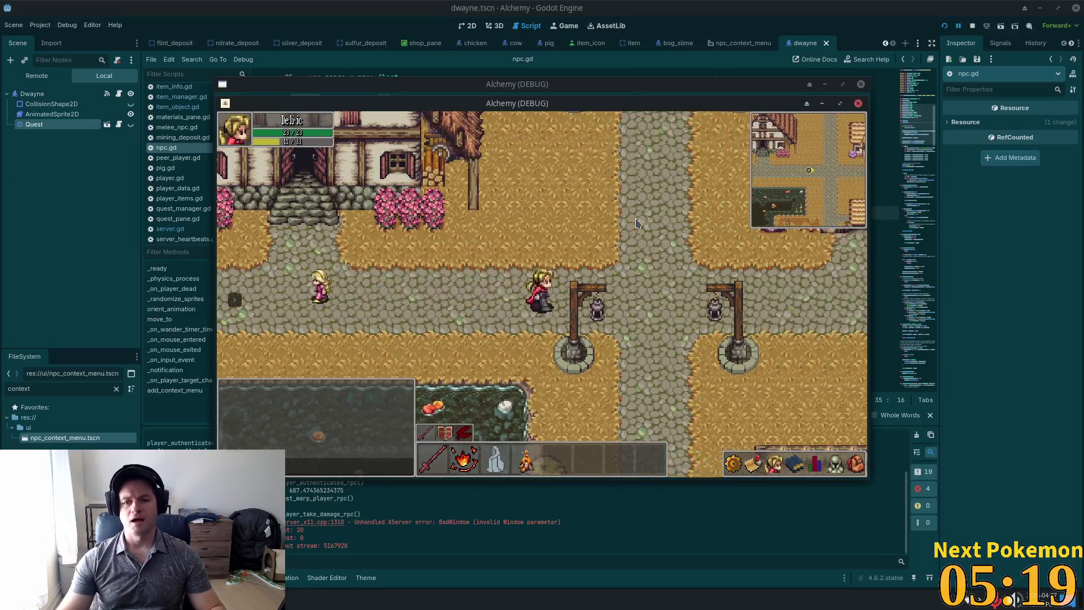
{"action": "key", "text": "w"}
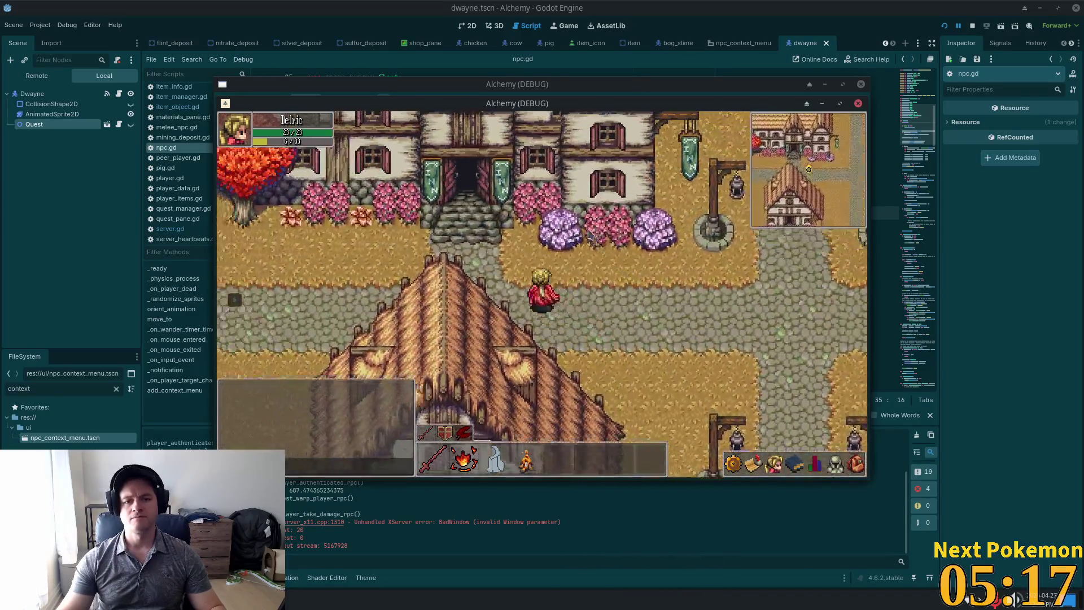
{"action": "key", "text": "w"}
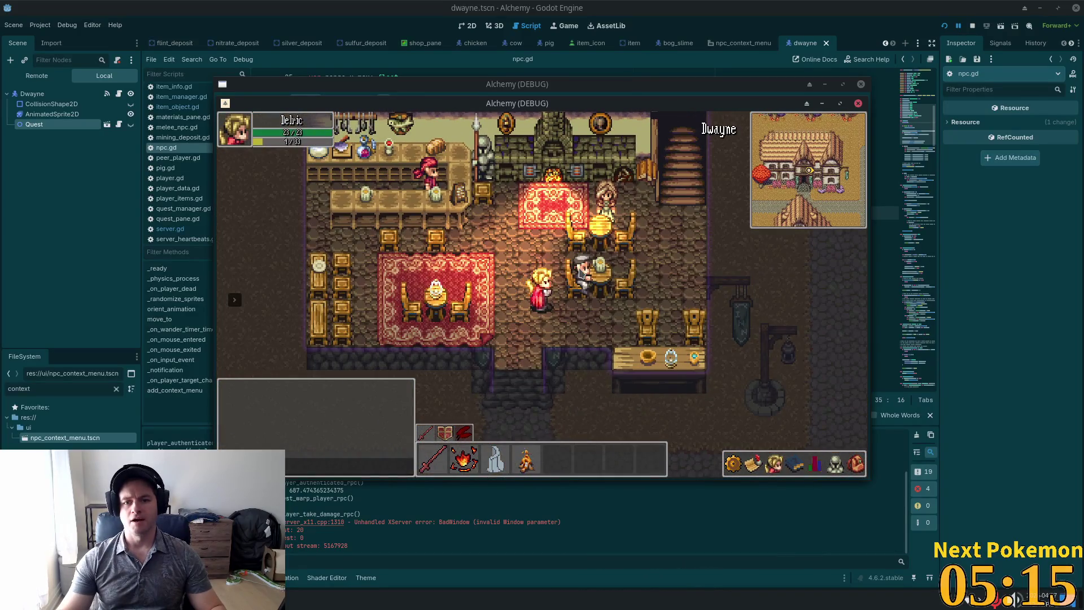
{"action": "key", "text": "F8"}
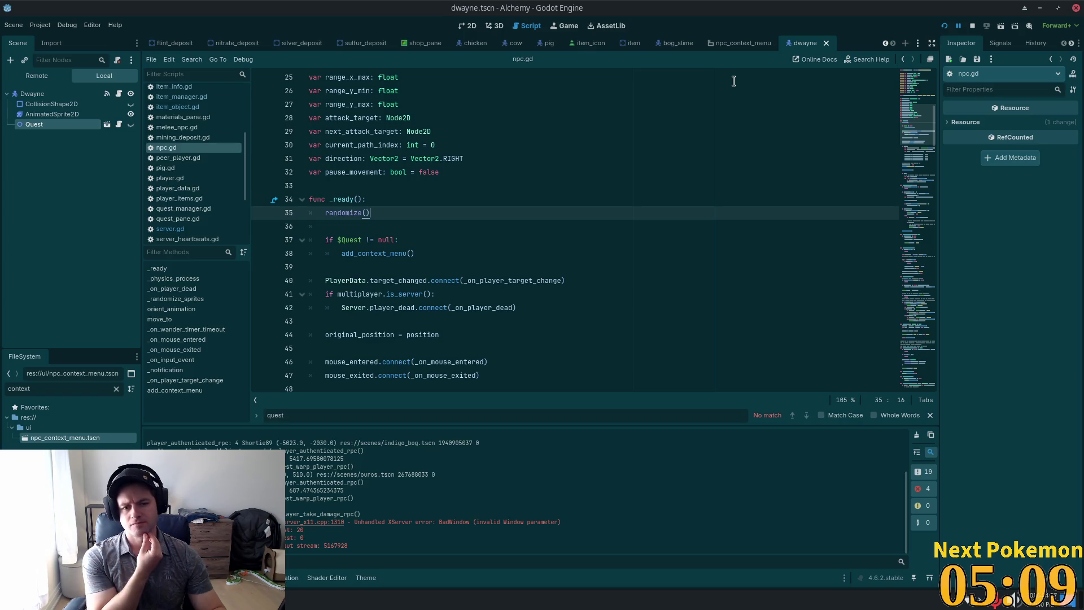
- Jump to the add_context_menu definition and select its placeholder pass on line 208
{"action": "left_click", "coordinate": [393, 241]}
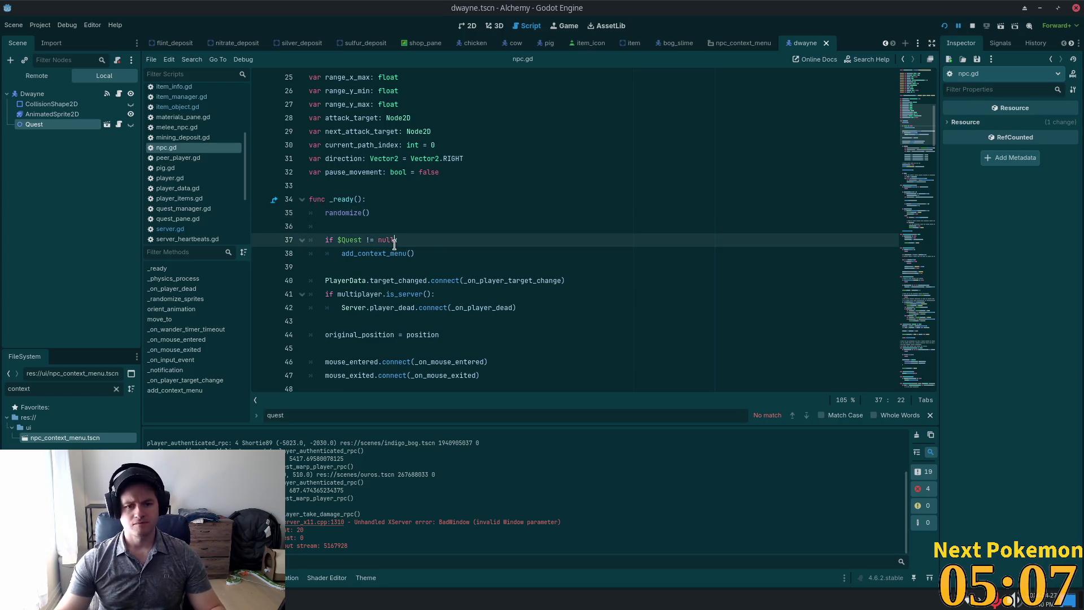
{"action": "left_click", "coordinate": [387, 253]}
{"action": "left_click", "coordinate": [390, 254], "text": "ctrl"}
{"action": "left_click", "coordinate": [443, 370]}
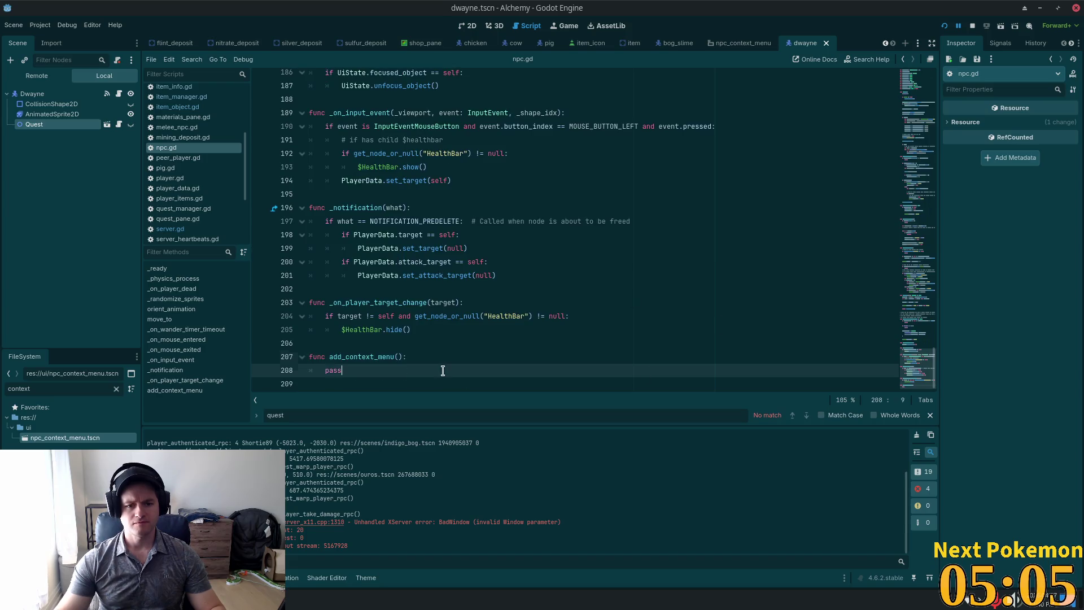
{"action": "key", "text": "shift+Home"}
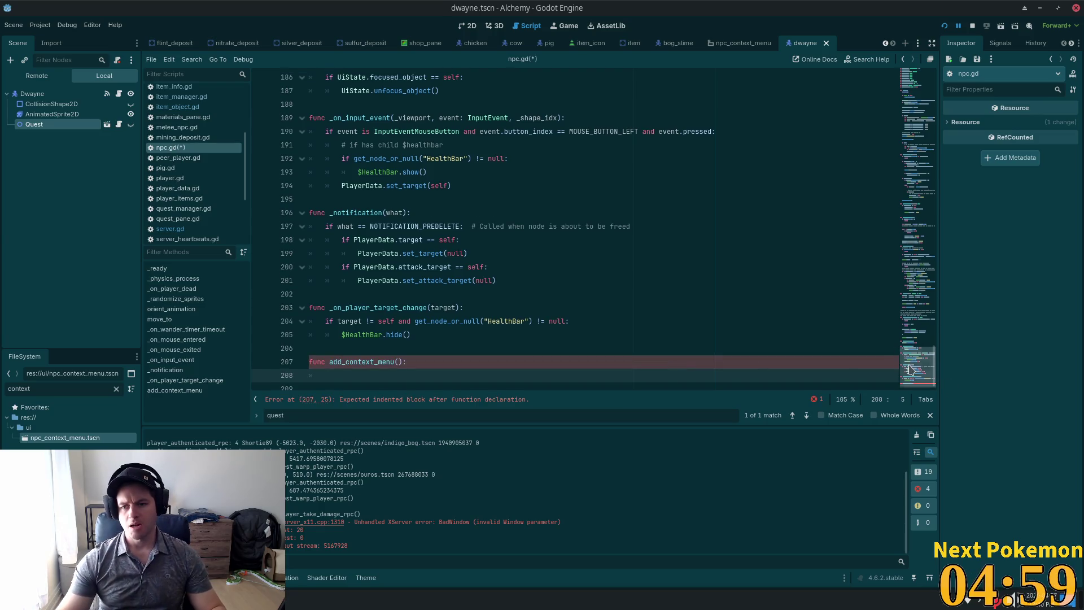
- Look up the NPC_CONTEXT_MENU constant on line 4 at the top of npc.gd
{"action": "left_click", "coordinate": [930, 146]}
{"action": "left_click_drag", "start_coordinate": [931, 146], "coordinate": [935, 84]}
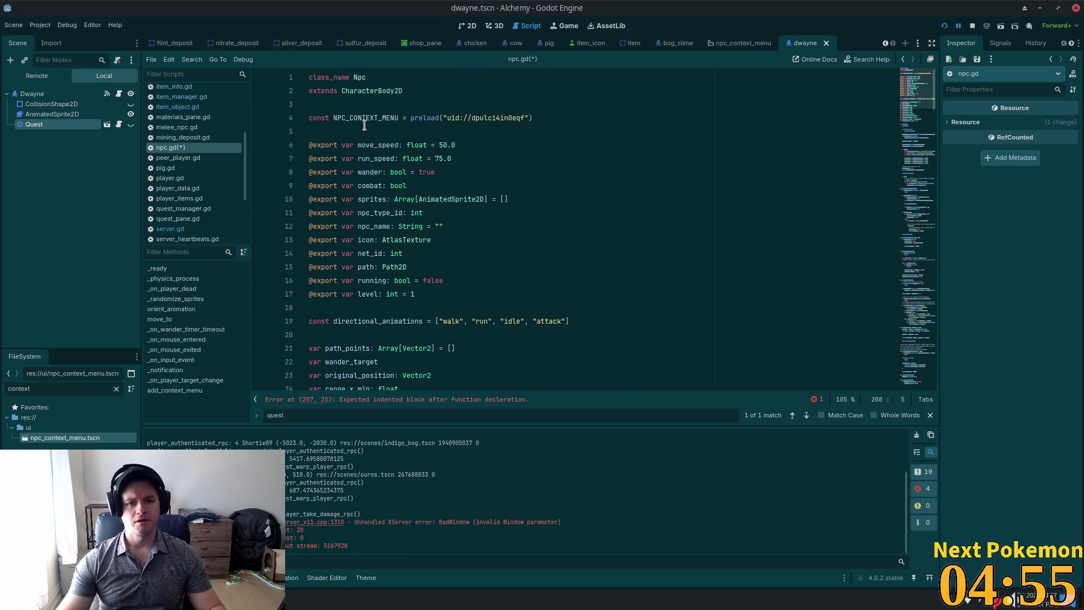
{"action": "left_click", "coordinate": [364, 117]}
{"action": "double_click", "coordinate": [364, 117]}
{"action": "left_click_drag", "start_coordinate": [920, 93], "coordinate": [917, 364]}
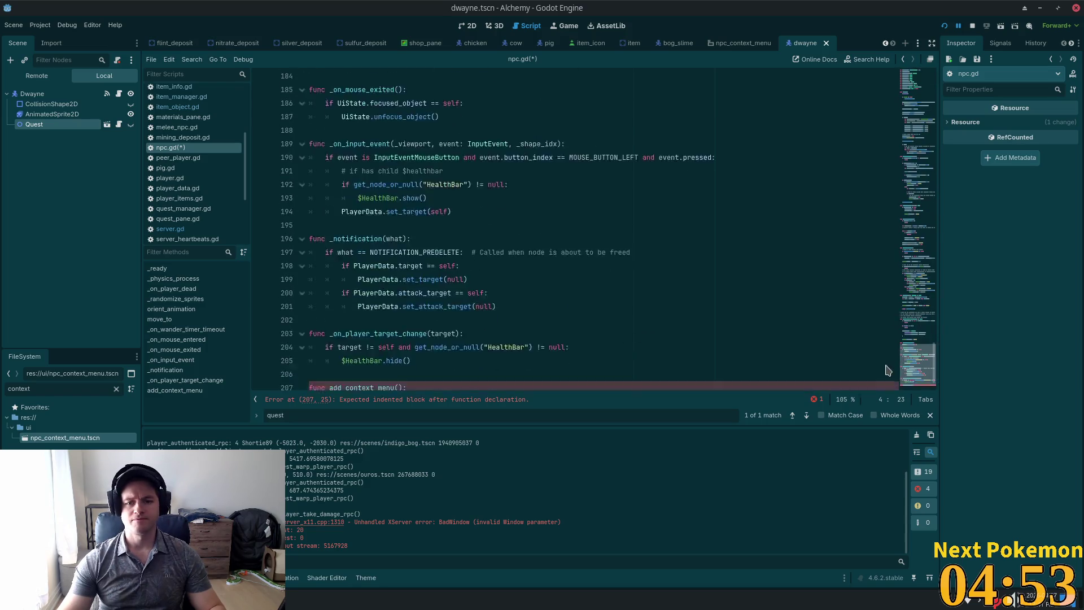
- Replace pass with var menu = NPC_CONTEXT_MENU.instantiate() and start a new line
{"action": "left_click", "coordinate": [431, 368]}
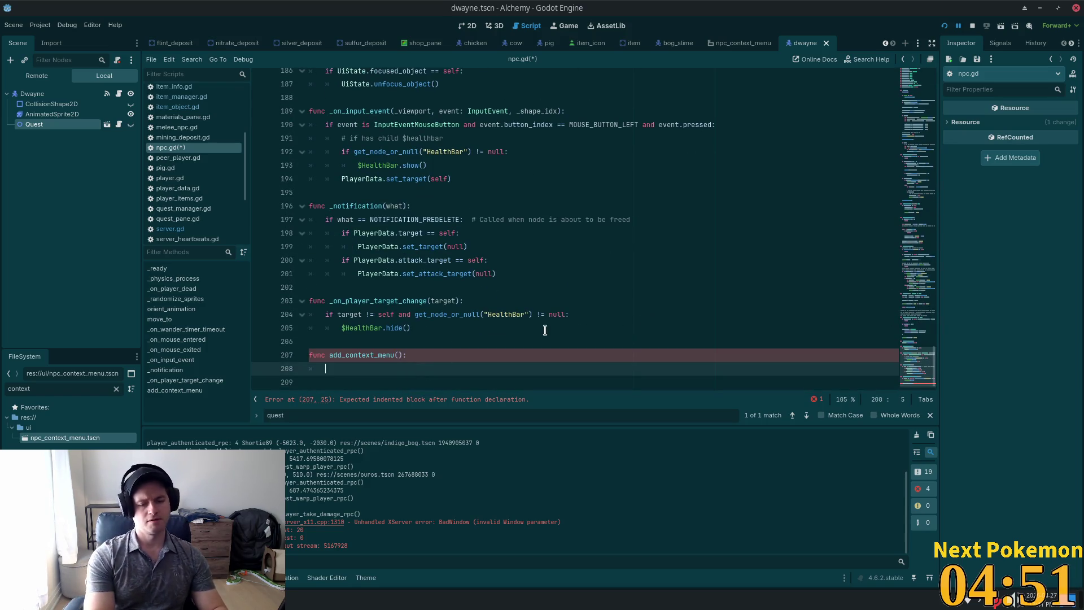
{"action": "type", "text": "var context_man"}
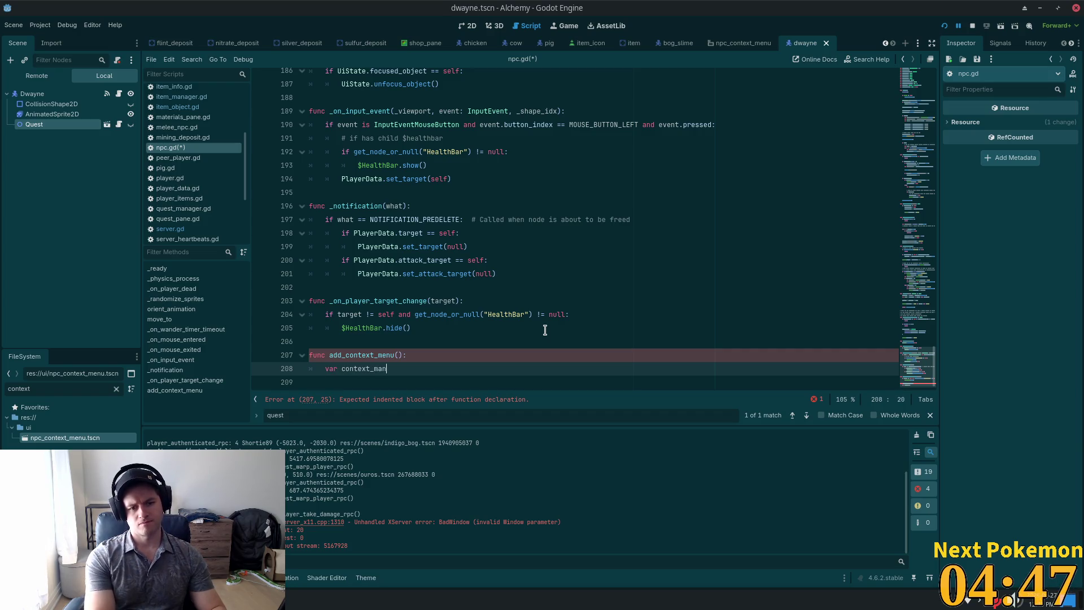
{"action": "key", "text": "BackSpace"}
{"action": "key", "text": "BackSpace"}
{"action": "key", "text": "BackSpace"}
{"action": "key", "text": "BackSpace"}
{"action": "key", "text": "BackSpace"}
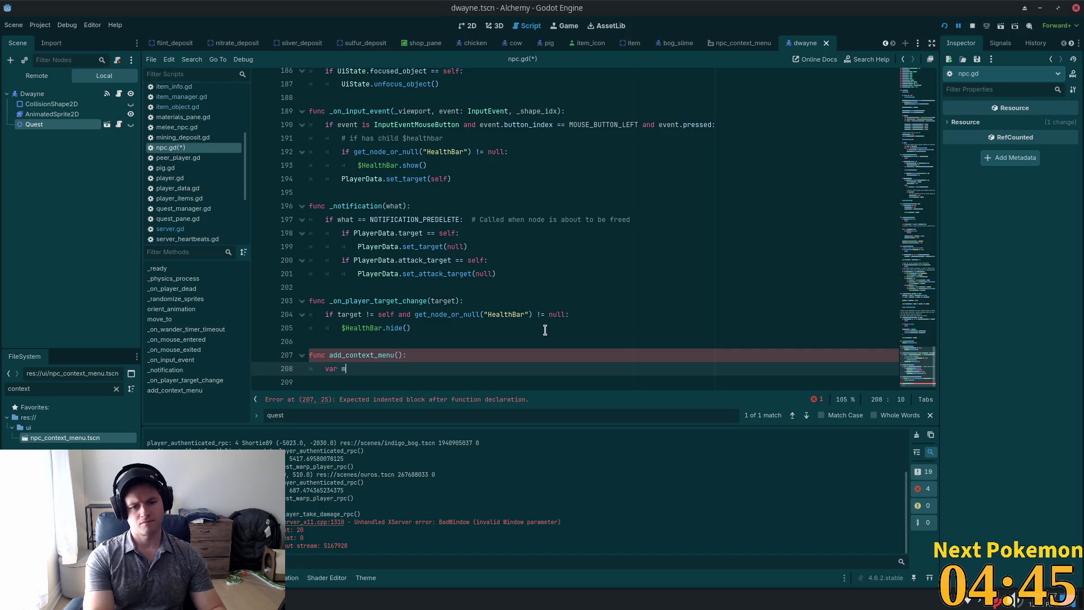
{"action": "type", "text": "menu = NPC_CONTEXT_MENU.inst"}
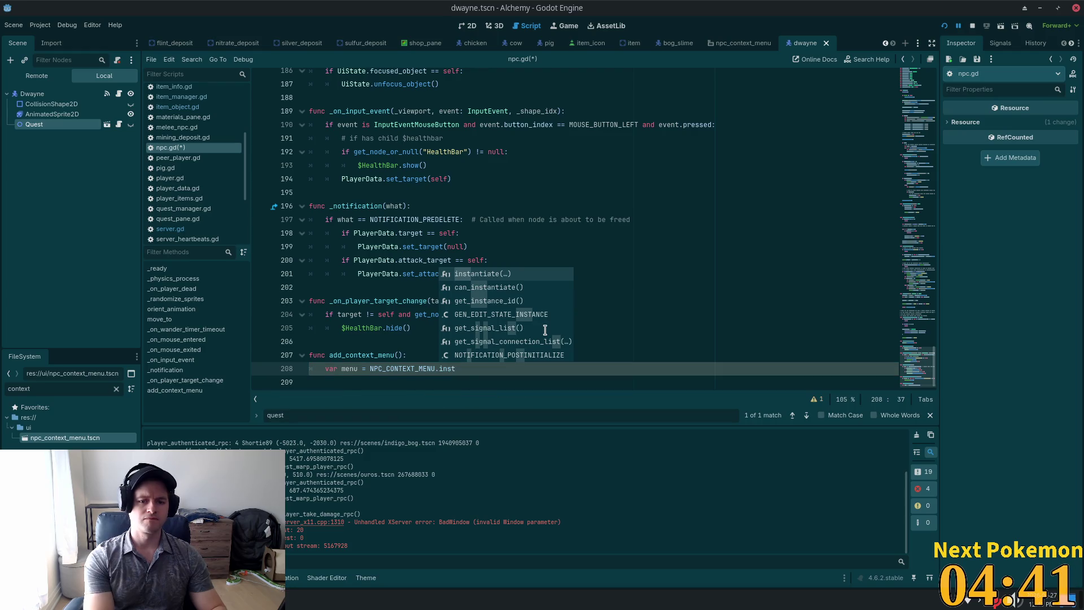
{"action": "key", "text": "Return"}
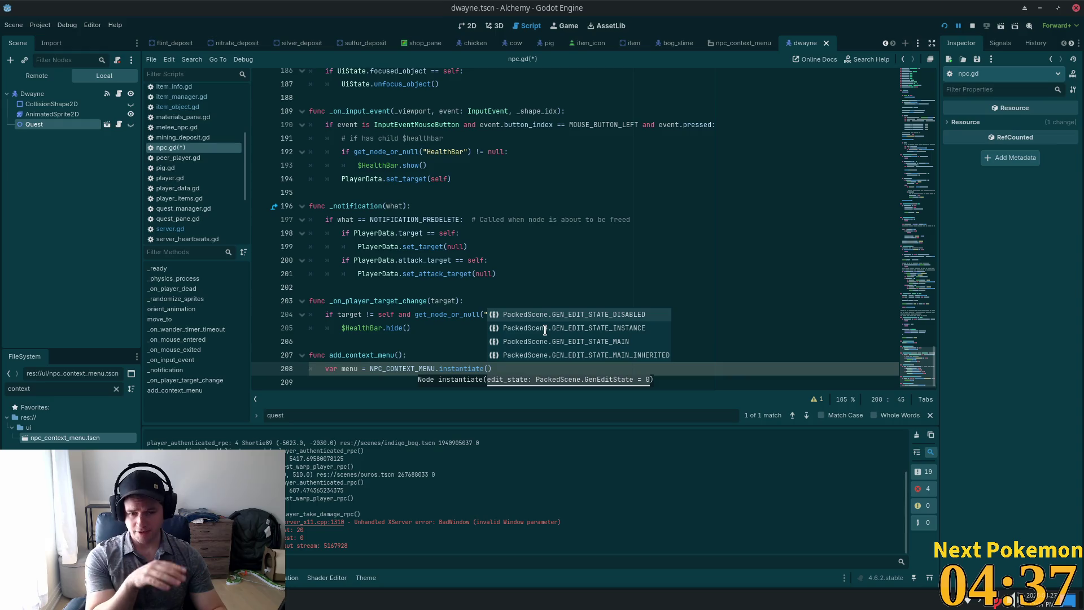
{"action": "type", "text": ")"}
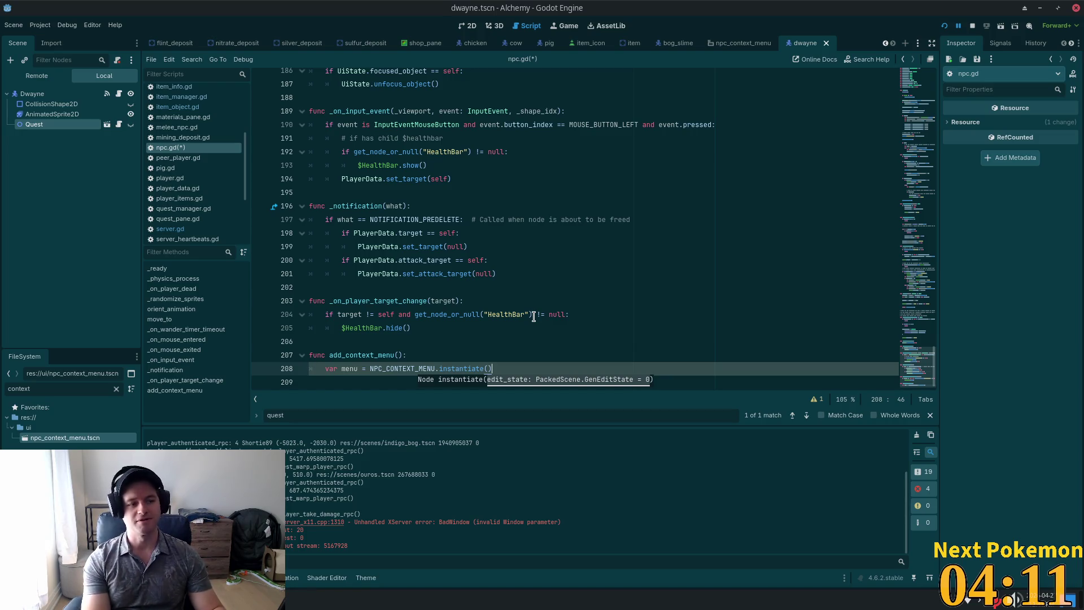
{"action": "key", "text": "Return"}
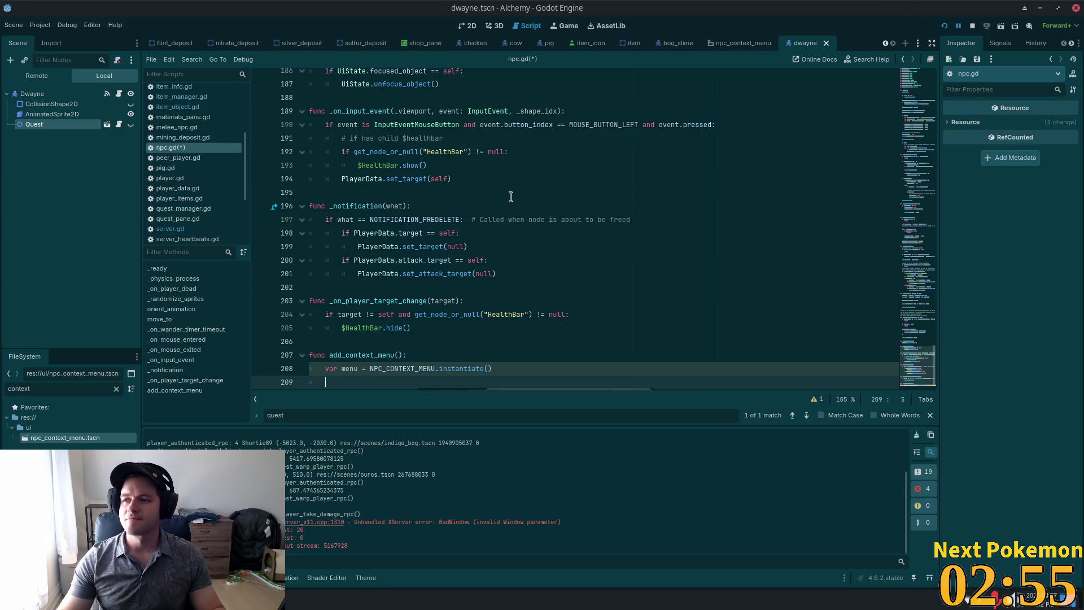
- Add the line menu.add_item("talk to %s" % [npc_name]) in add_context_menu
{"action": "scroll", "coordinate": [508, 195], "scroll_direction": "down", "scroll_amount": 1}
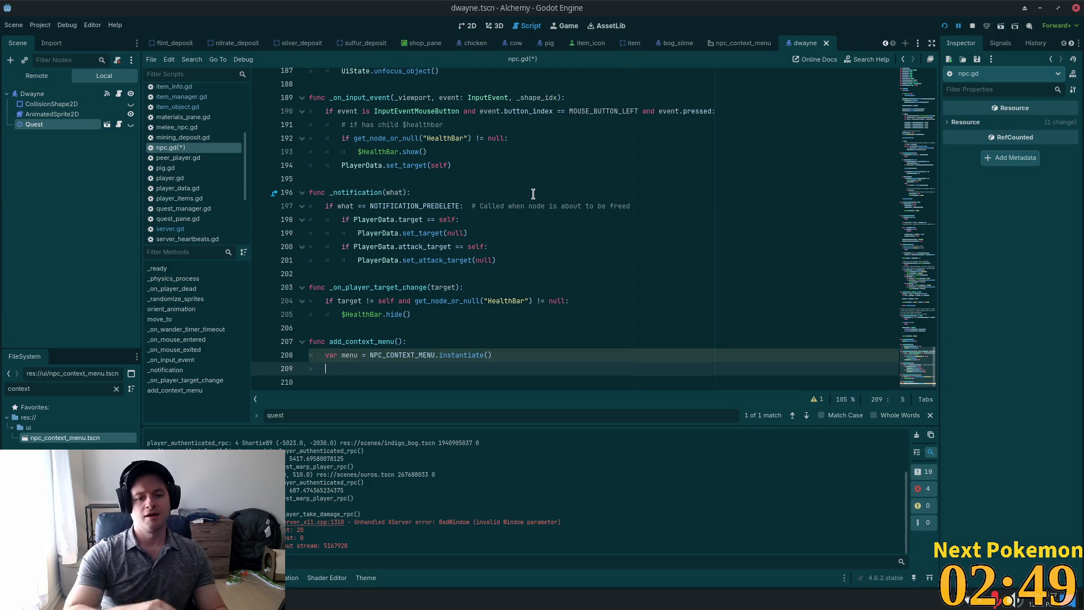
{"action": "key", "text": "Return"}
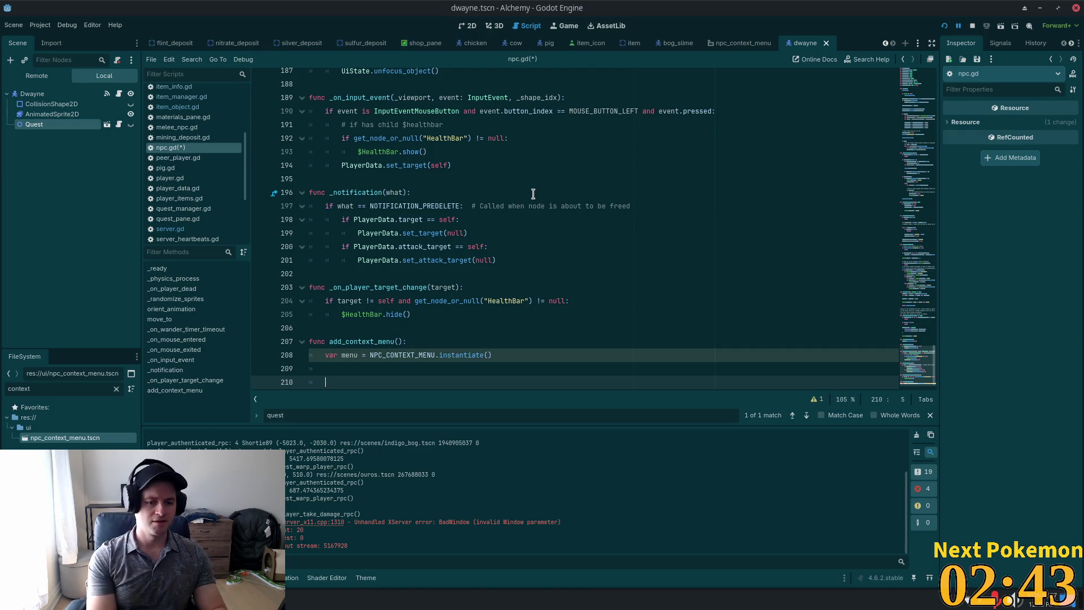
{"action": "type", "text": "menu."}
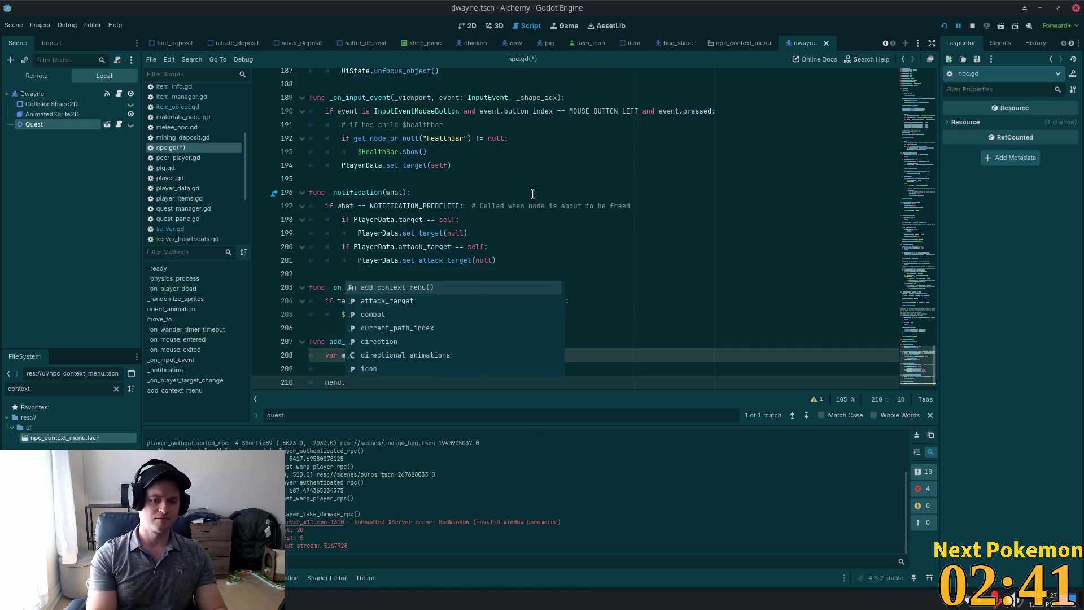
{"action": "type", "text": "add_item"}
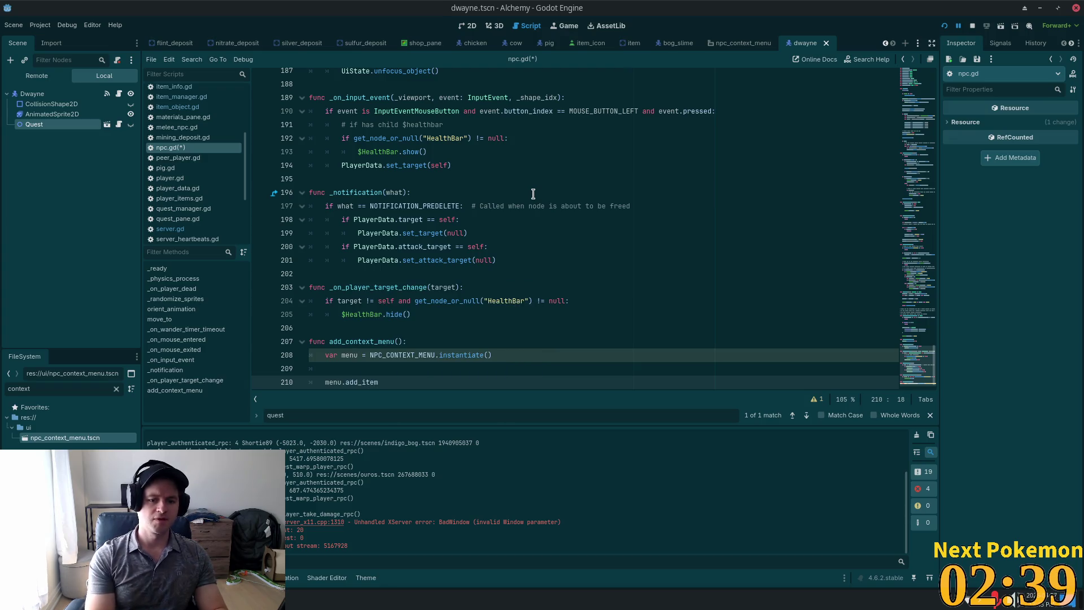
{"action": "type", "text": "("}
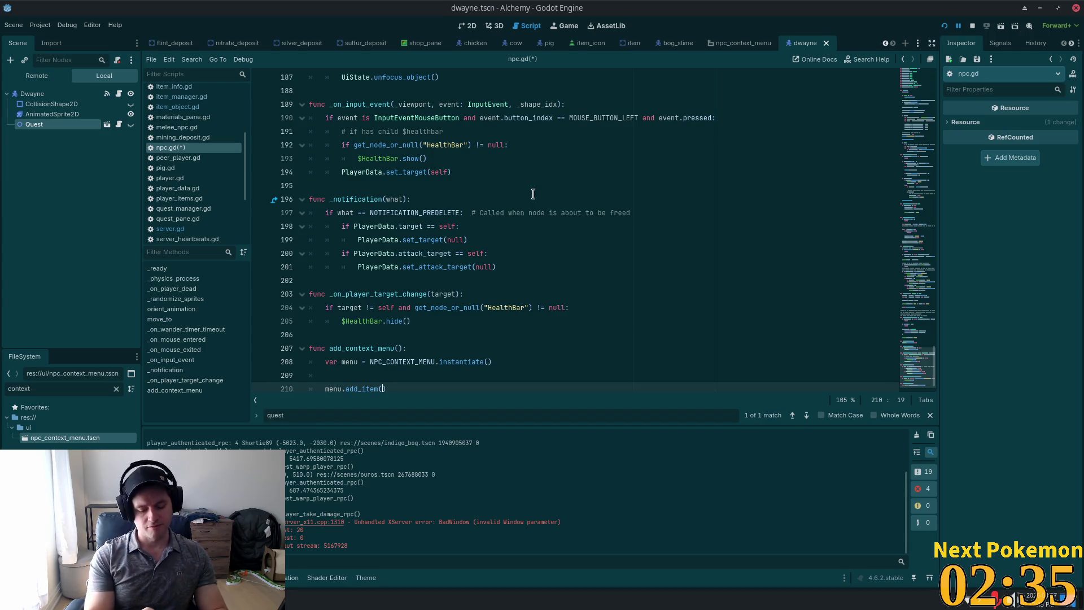
{"action": "type", "text": "\""}
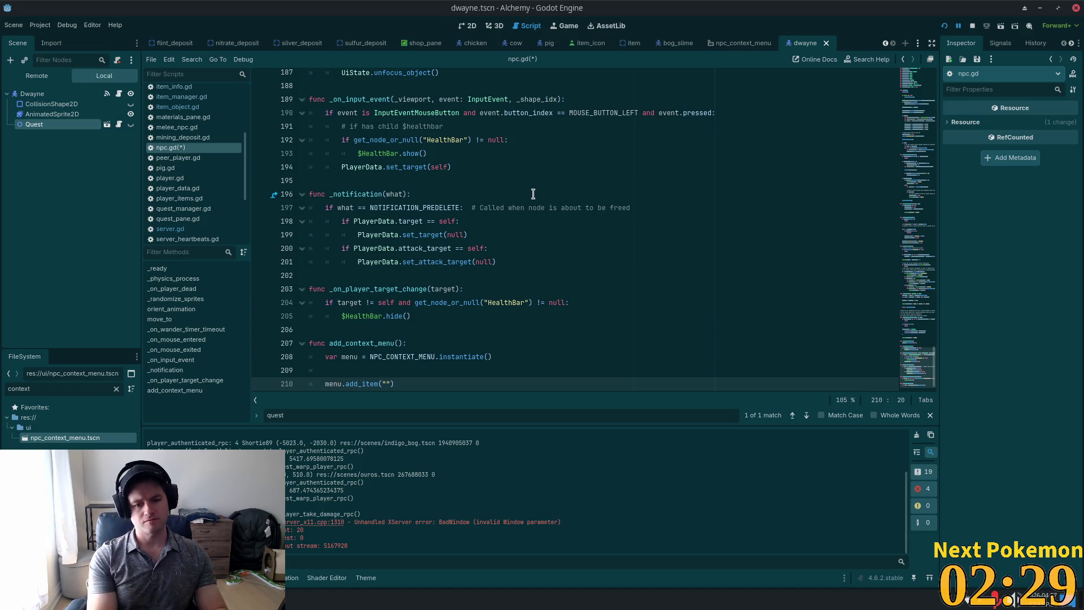
{"action": "type", "text": "T"}
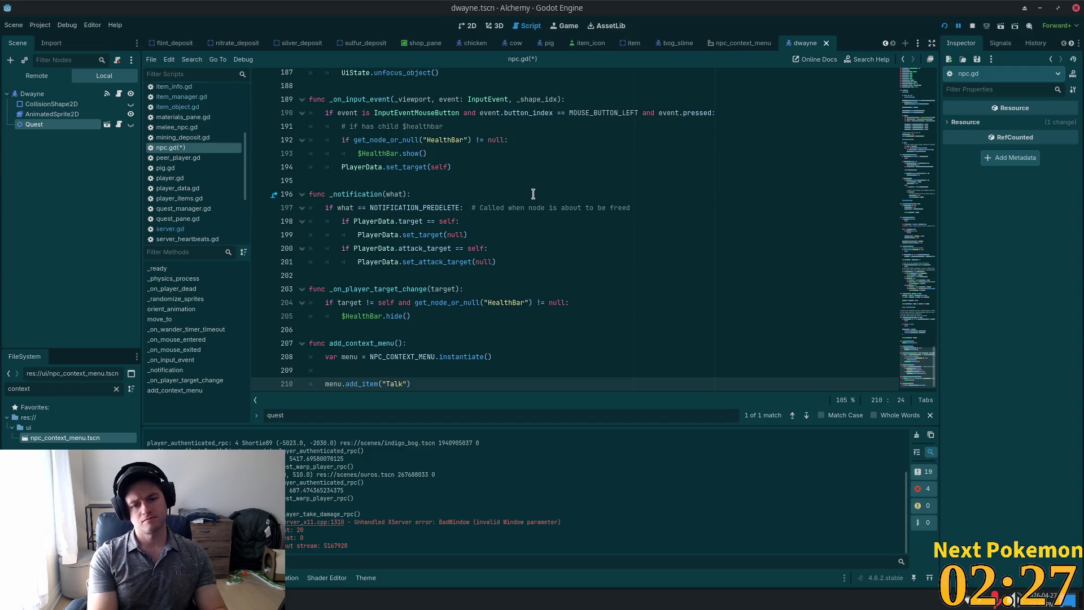
{"action": "key", "text": "BackSpace"}
{"action": "type", "text": "talk to "}
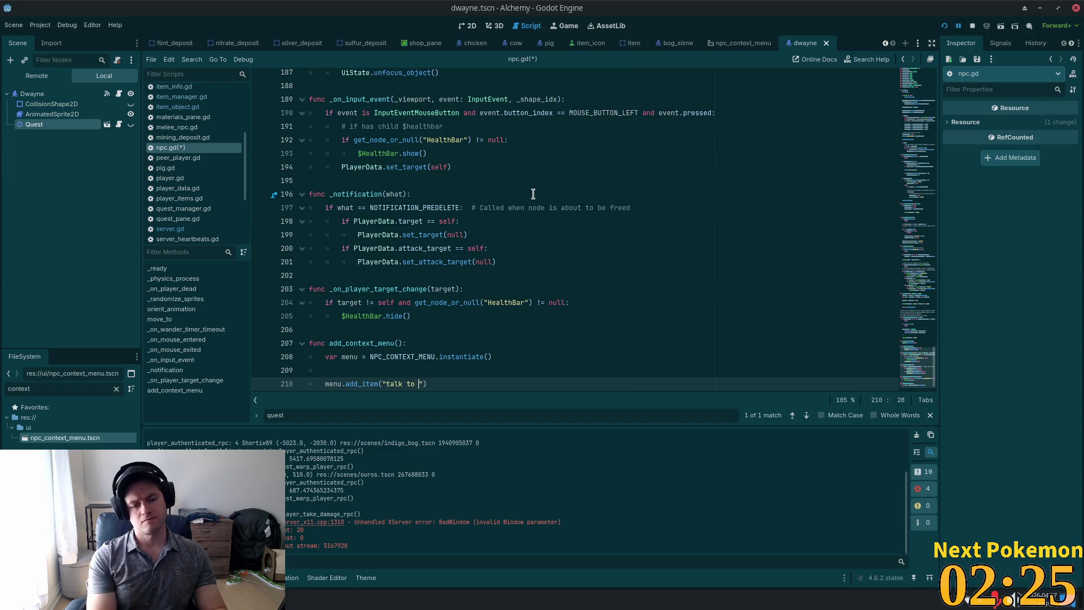
{"action": "type", "text": "$"}
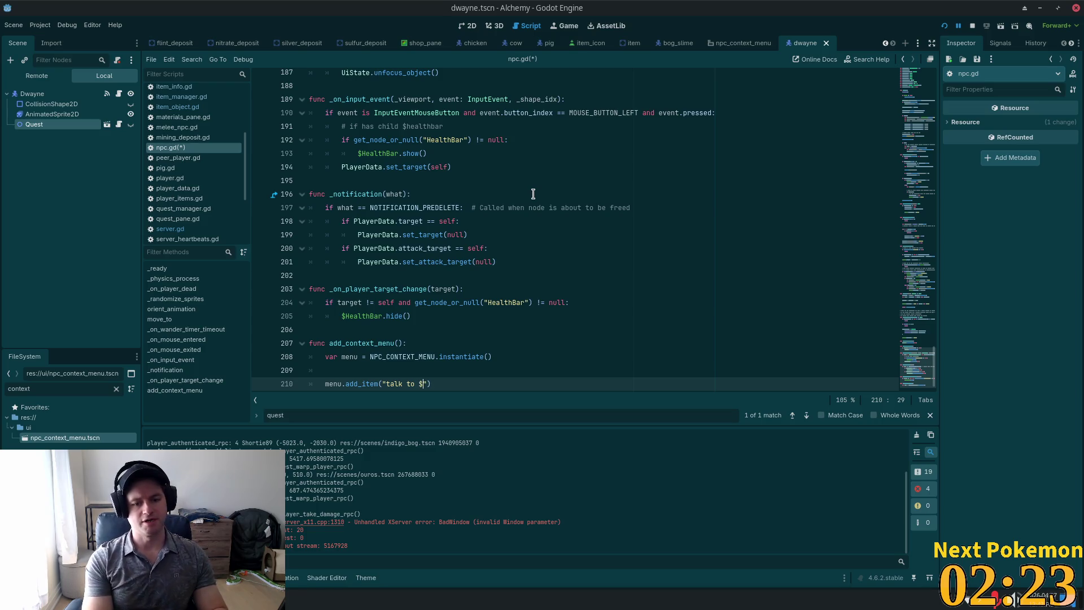
{"action": "key", "text": "BackSpace"}
{"action": "type", "text": "%s"}
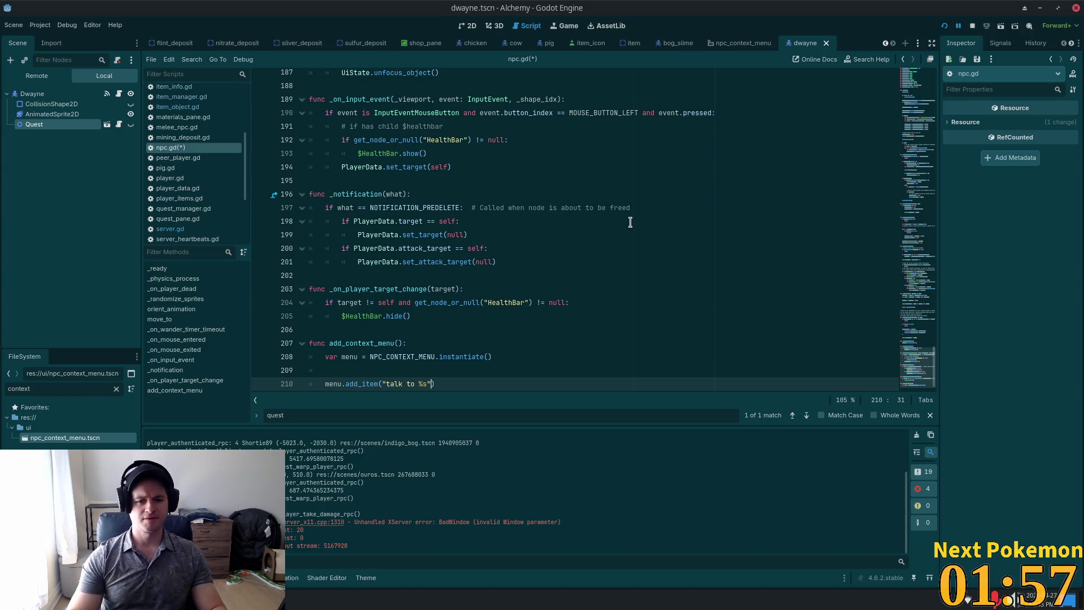
{"action": "type", "text": "%s\" % []"}
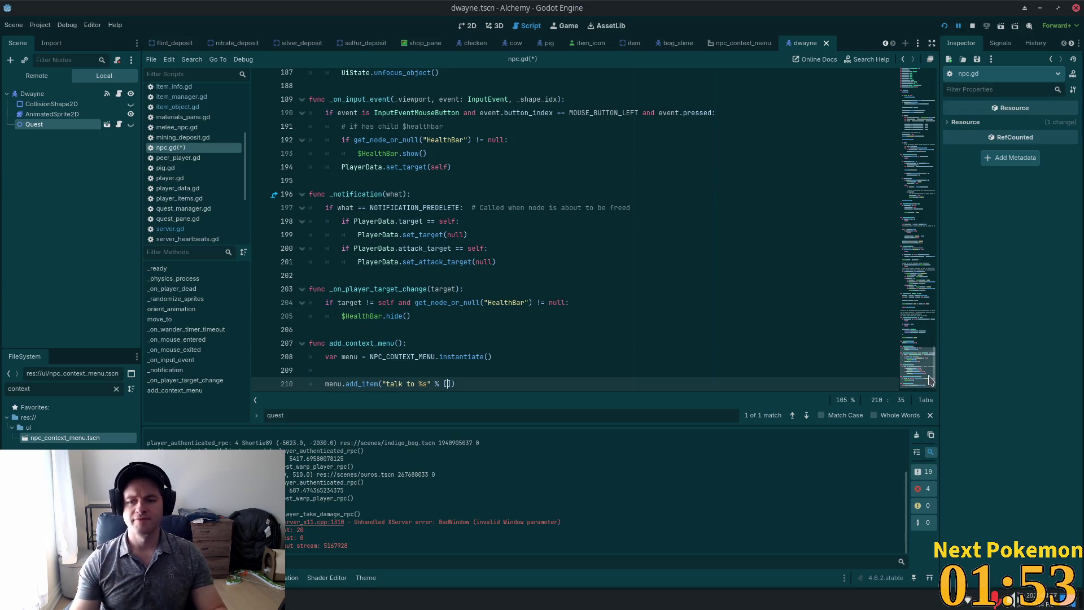
{"action": "left_click", "coordinate": [916, 102]}
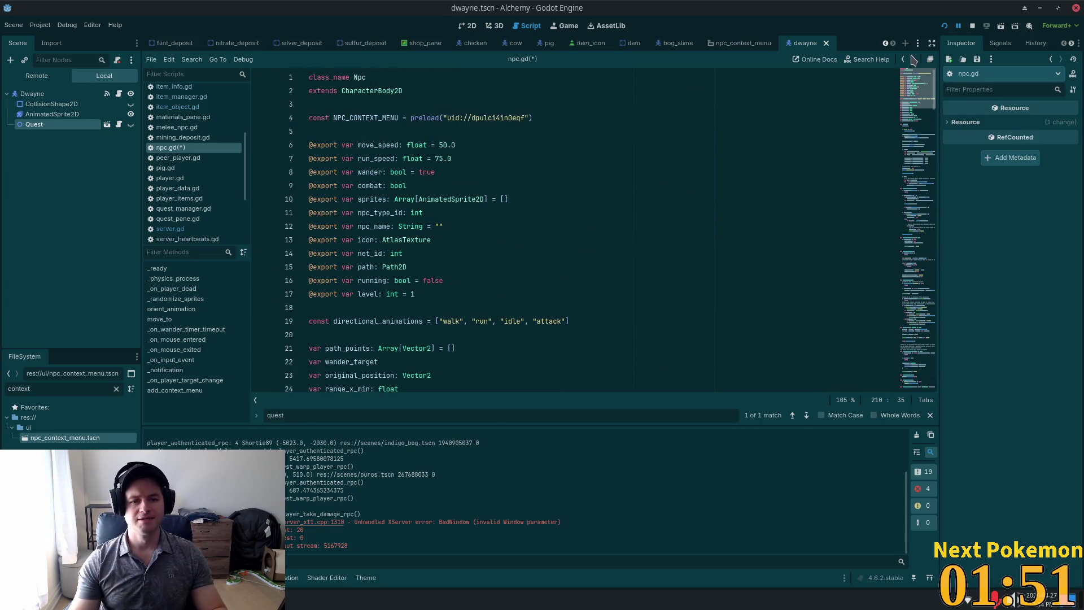
{"action": "type", "text": "npc"}
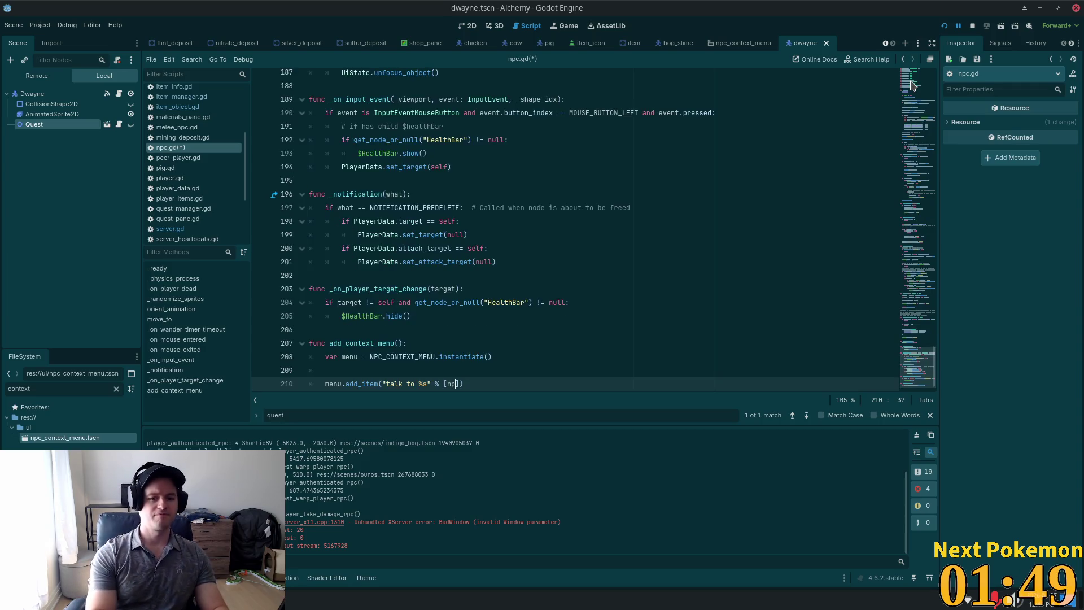
{"action": "type", "text": "_name"}
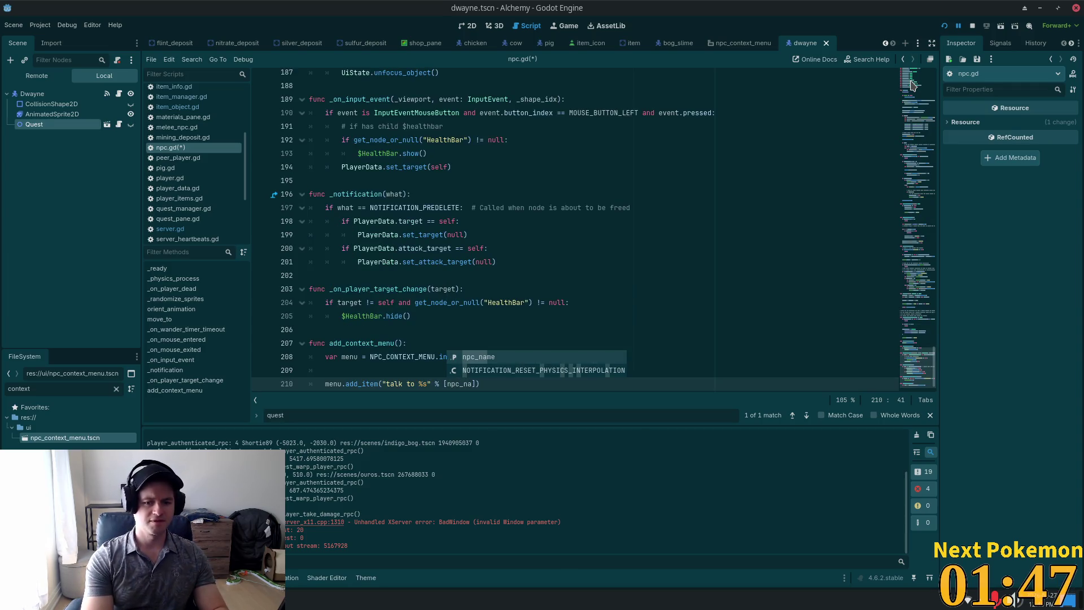
- Add menu.add_item("cancel") on the next line and save npc.gd
{"action": "scroll", "coordinate": [481, 287], "scroll_direction": "down", "scroll_amount": 1}
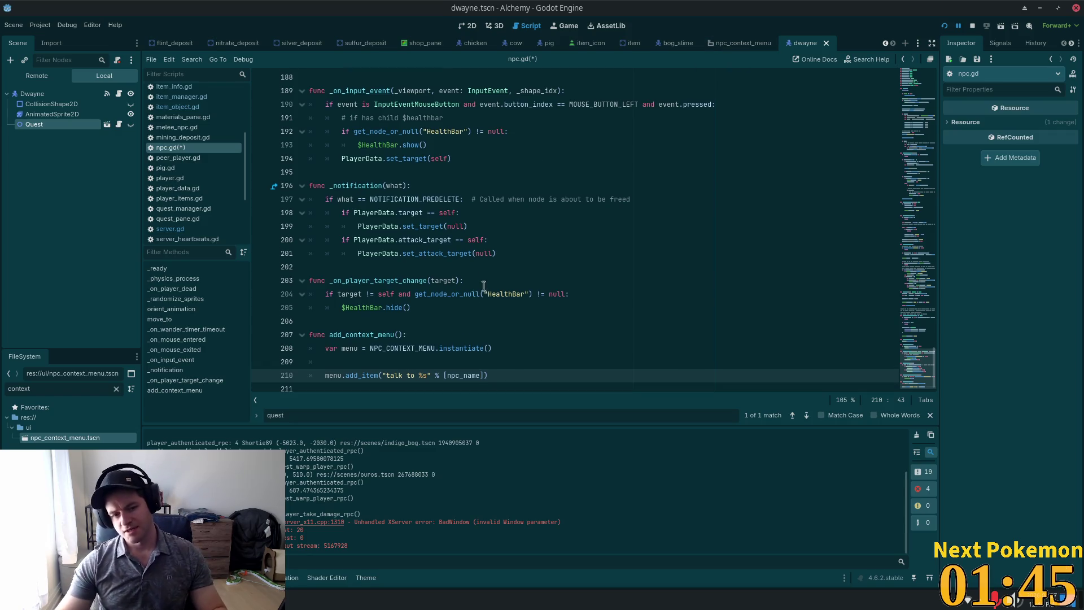
{"action": "left_click", "coordinate": [517, 369]}
{"action": "left_click", "coordinate": [508, 375]}
{"action": "key", "text": "Return"}
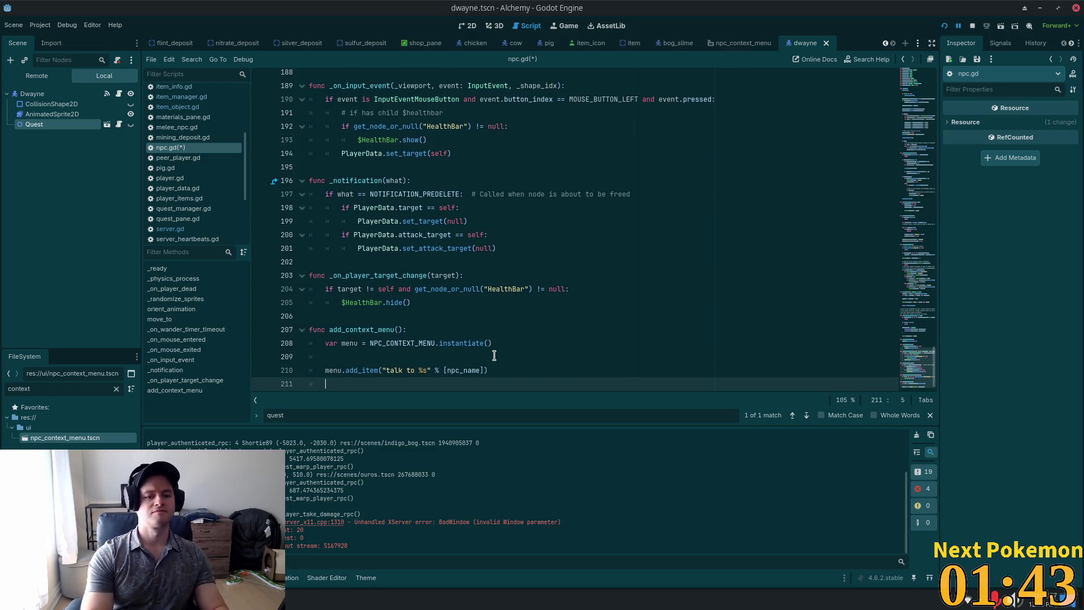
{"action": "type", "text": "menu.add_i"}
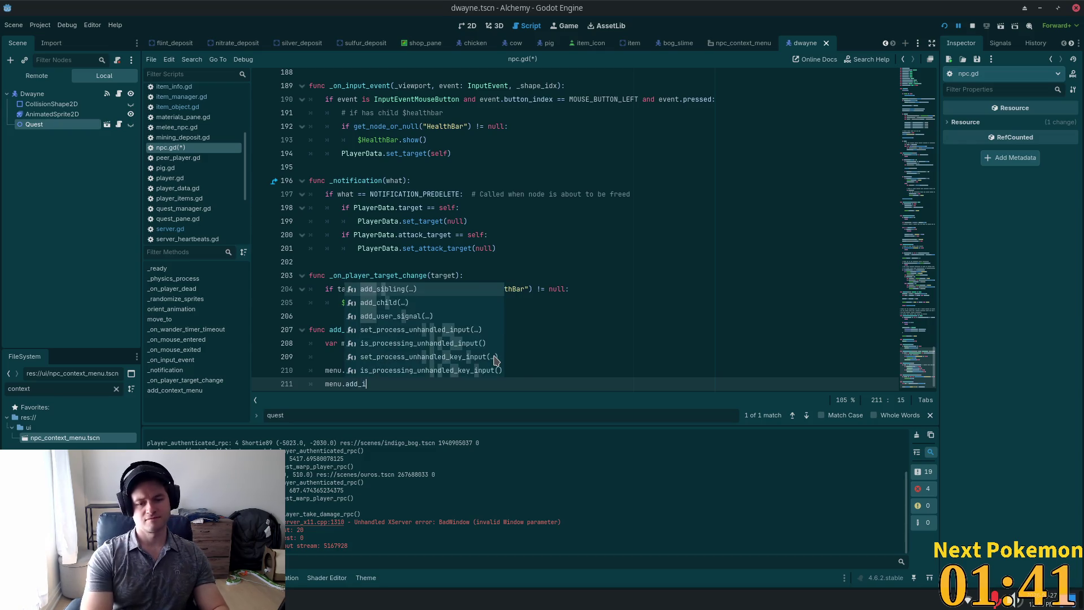
{"action": "type", "text": "tem"}
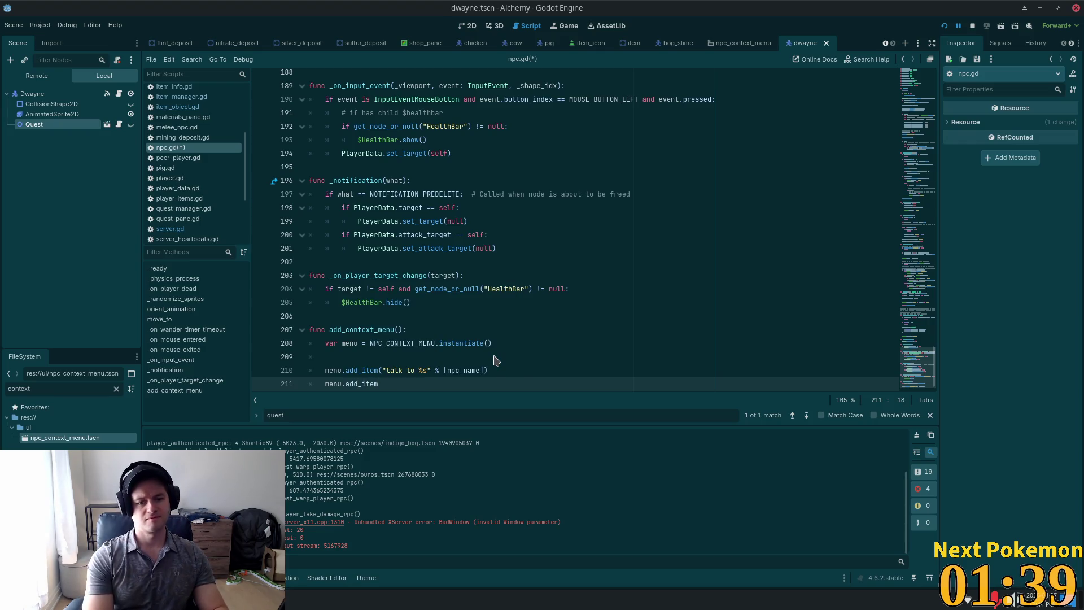
{"action": "type", "text": "("}
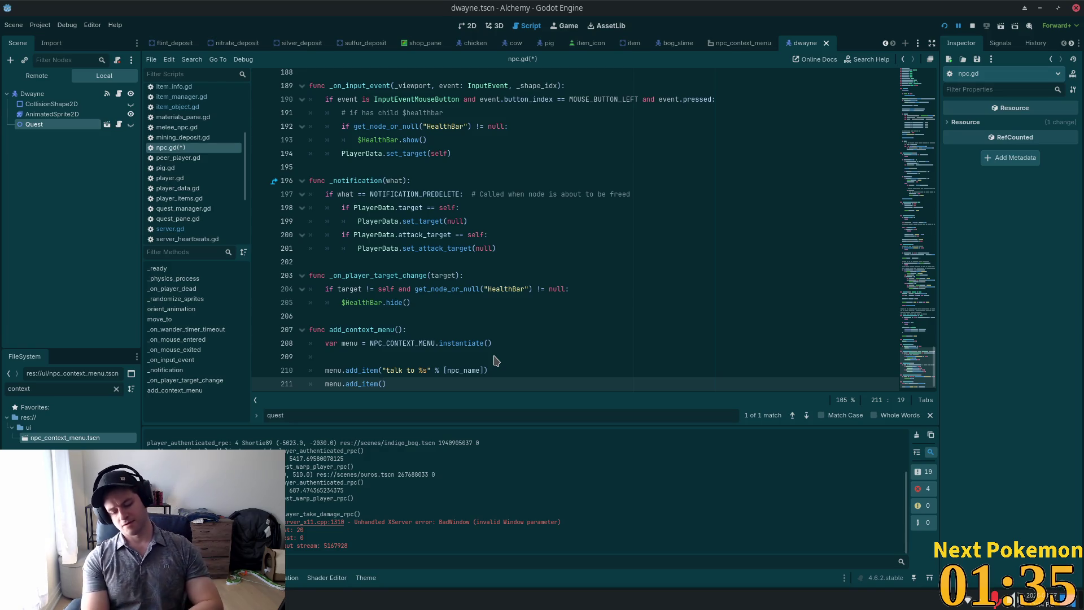
{"action": "type", "text": "cel"}
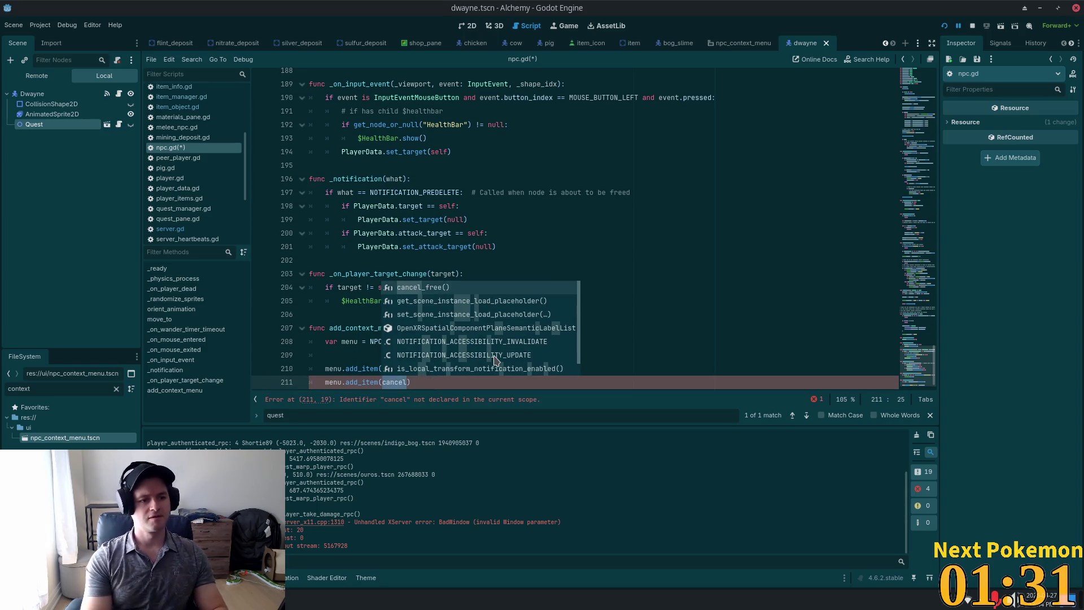
{"action": "type", "text": "\""}
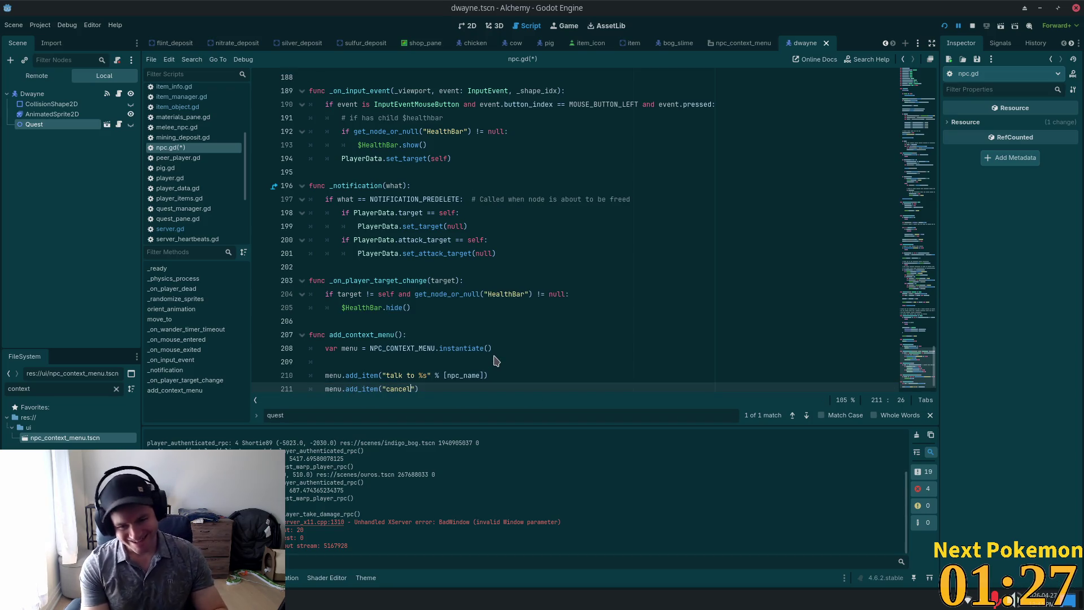
{"action": "key", "text": "ctrl+s"}
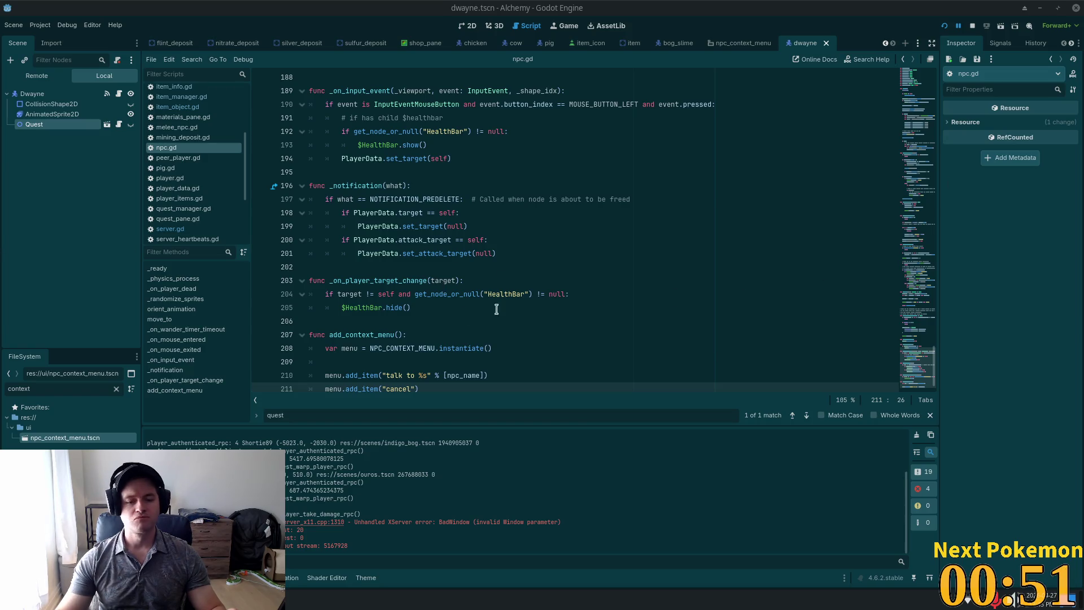
- Remove the stray tab indent from blank line 209 in add_context_menu
{"action": "scroll", "coordinate": [444, 316], "scroll_direction": "down", "scroll_amount": 1}
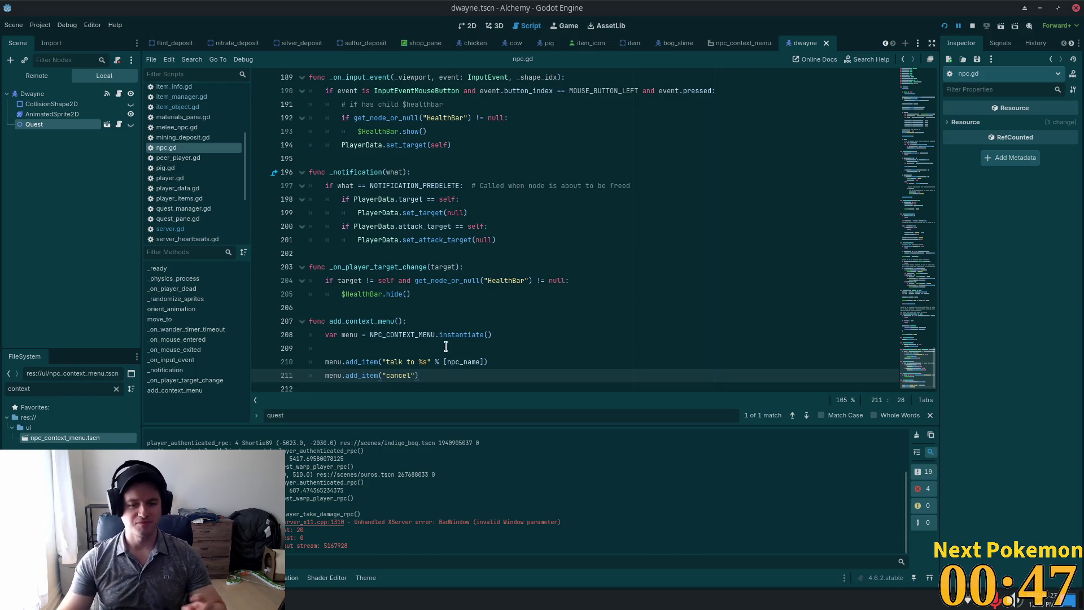
{"action": "left_click", "coordinate": [380, 321]}
{"action": "left_click", "coordinate": [360, 346]}
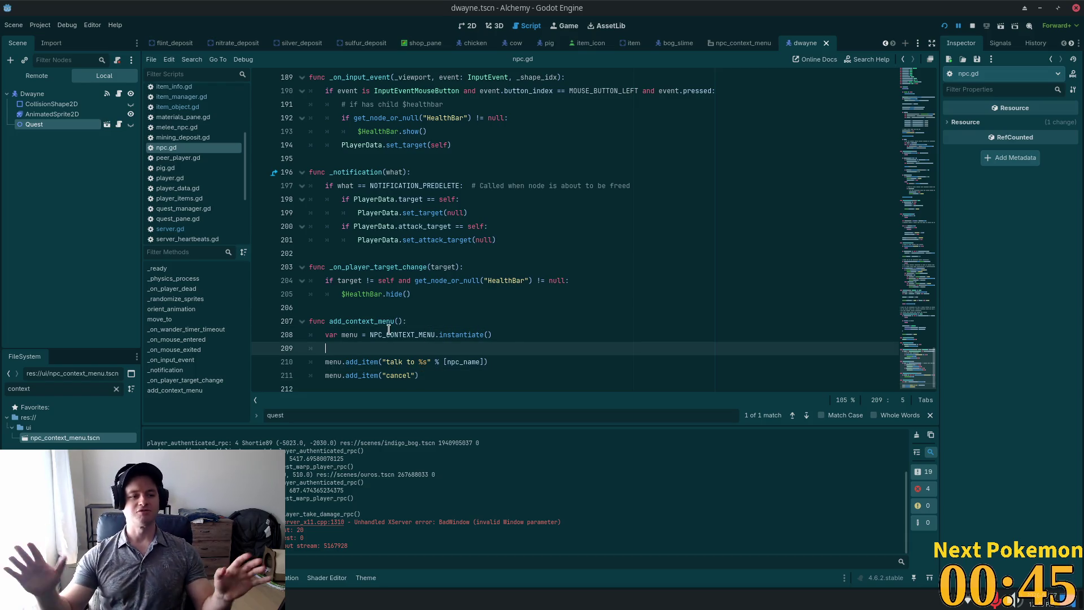
{"action": "key", "text": "BackSpace"}
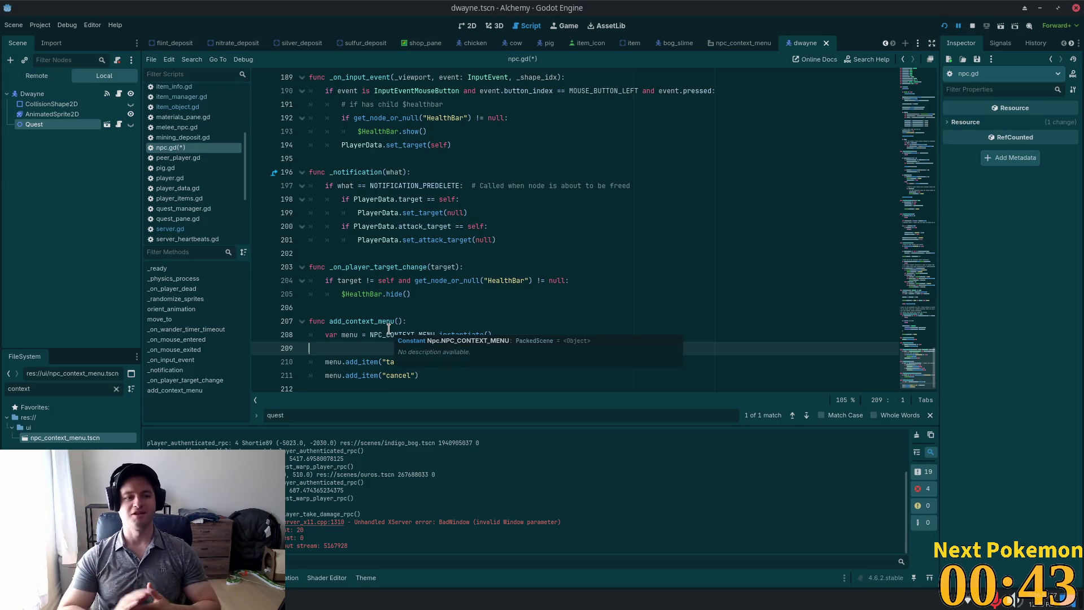
- Save npc.gd and switch to the npc_context_menu scene
{"action": "left_click", "coordinate": [434, 173]}
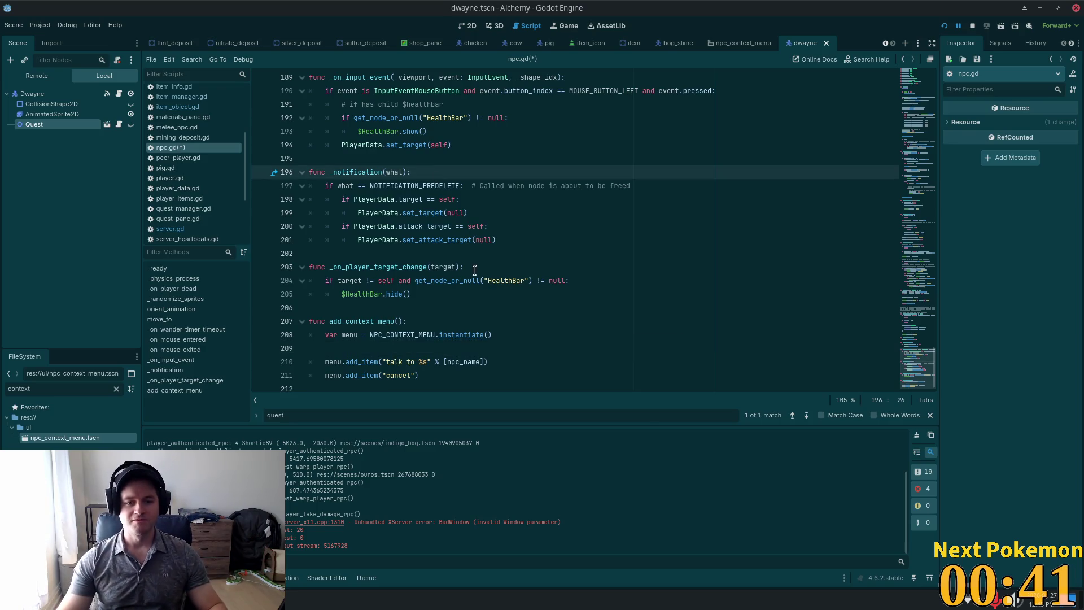
{"action": "left_click", "coordinate": [428, 281]}
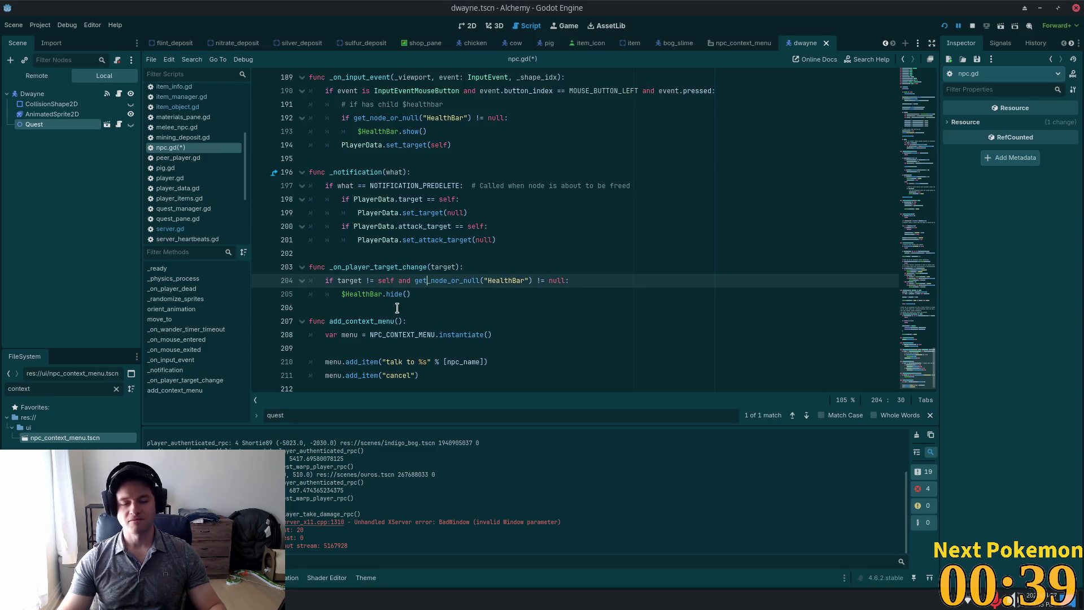
{"action": "left_click", "coordinate": [517, 366]}
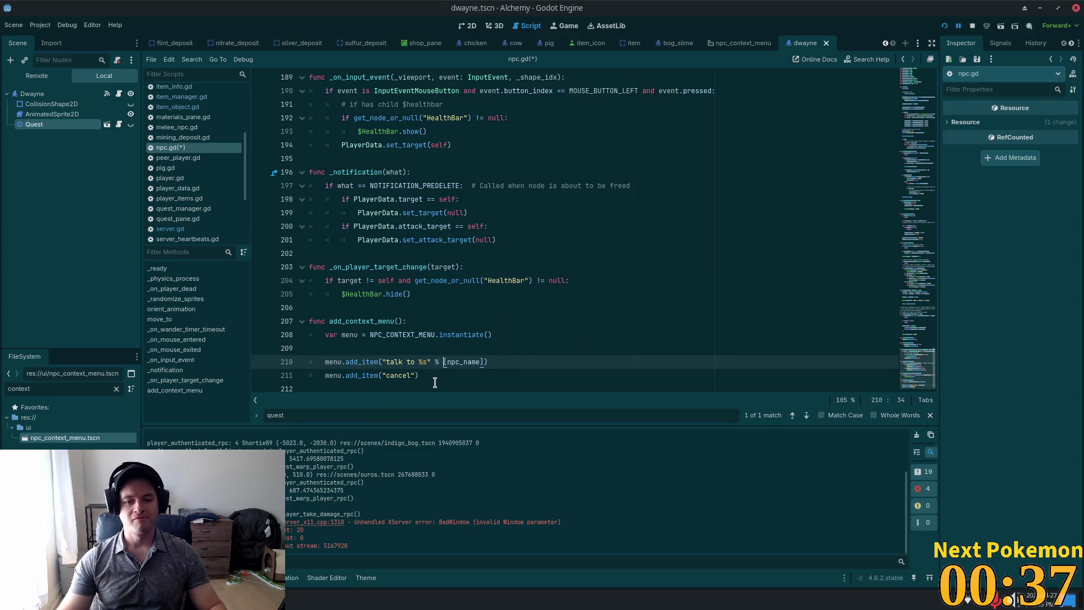
{"action": "left_click", "coordinate": [436, 377]}
{"action": "key", "text": "ctrl+s"}
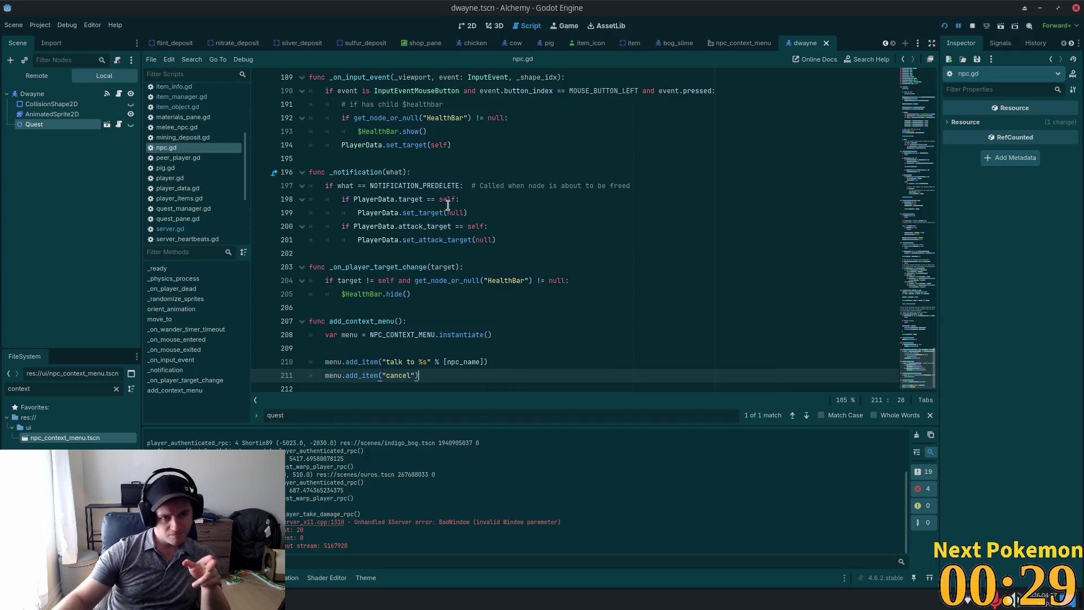
{"action": "left_click", "coordinate": [743, 43]}
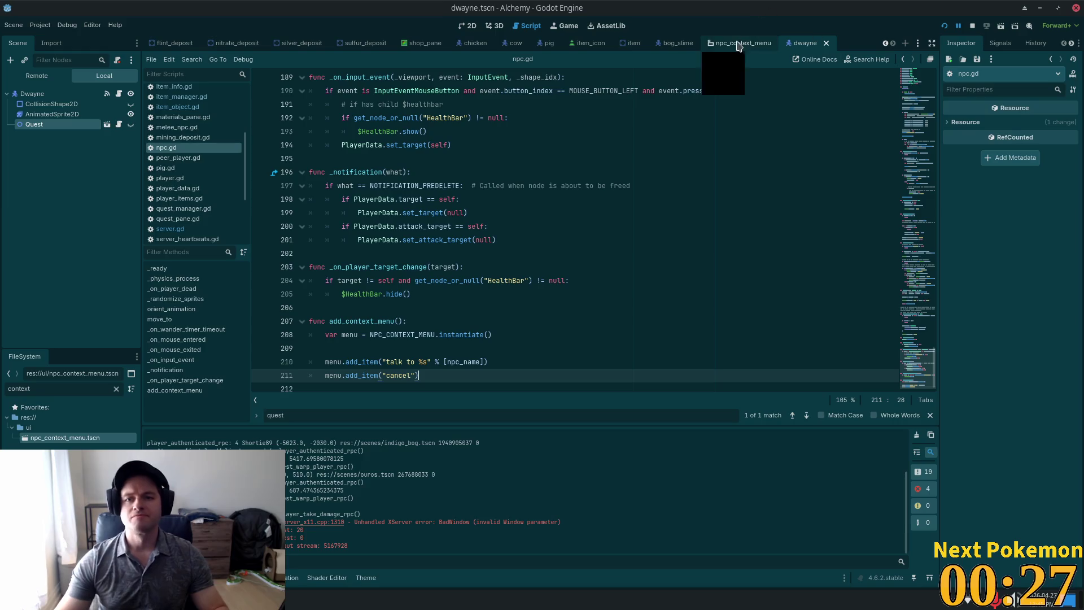
- Save npc_context_menu.tscn and scroll npc.gd back to the _on_input_event handler at line 189
{"action": "key", "text": "ctrl+s"}
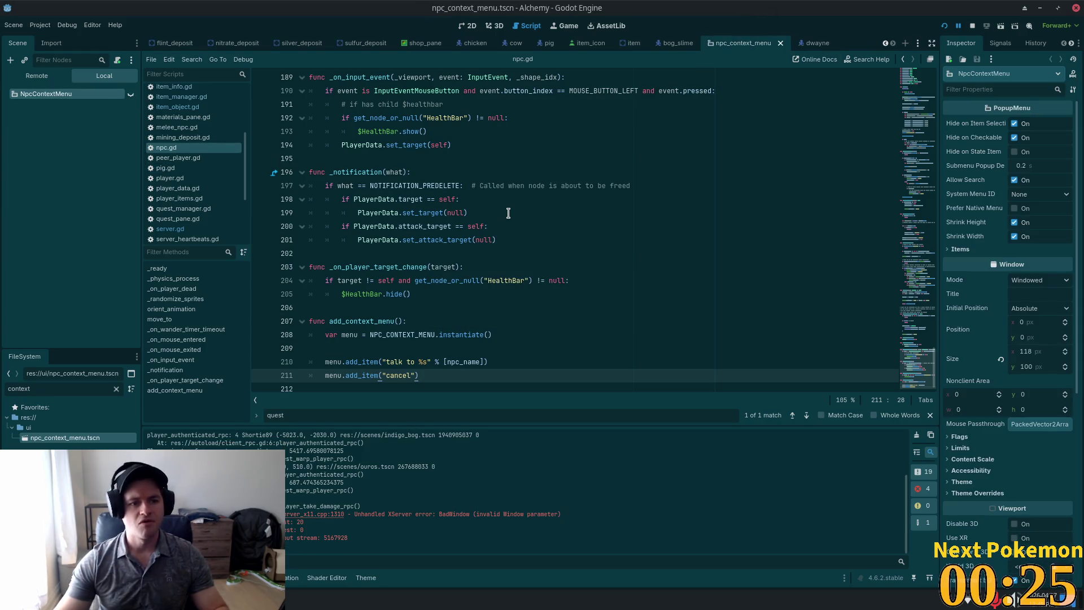
{"action": "left_click", "coordinate": [535, 176]}
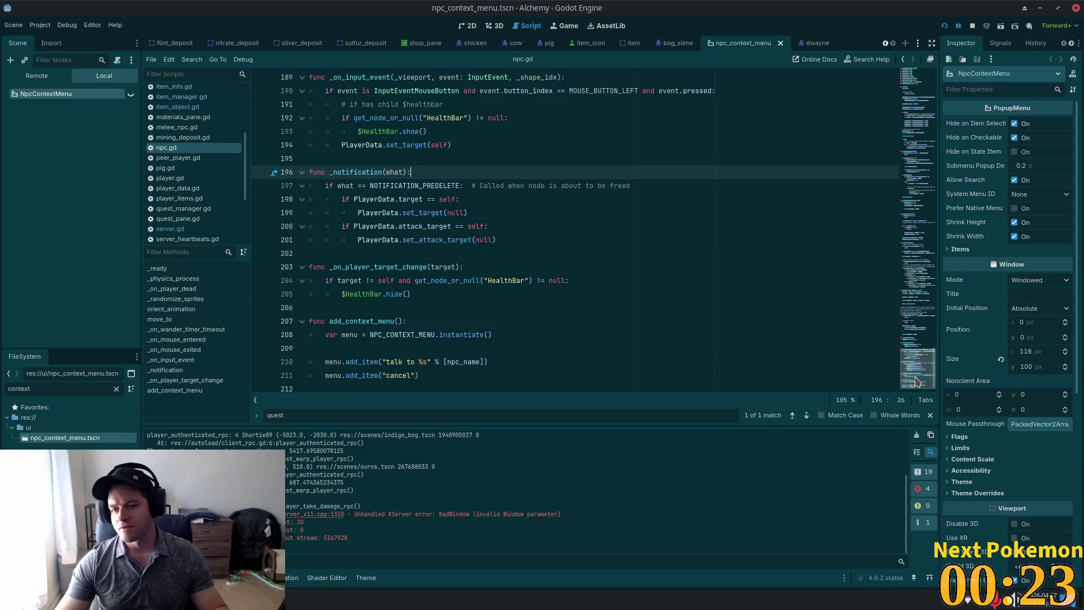
{"action": "left_click", "coordinate": [915, 282]}
{"action": "left_click_drag", "start_coordinate": [914, 282], "coordinate": [910, 145]}
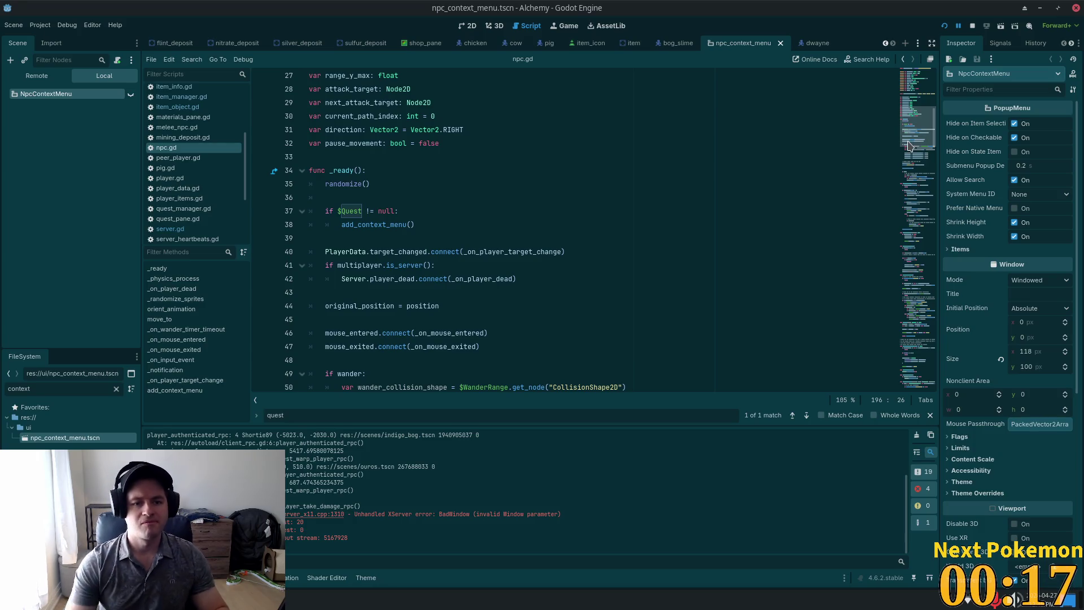
{"action": "left_click_drag", "start_coordinate": [909, 145], "coordinate": [938, 350]}
{"action": "left_click", "coordinate": [326, 204]}
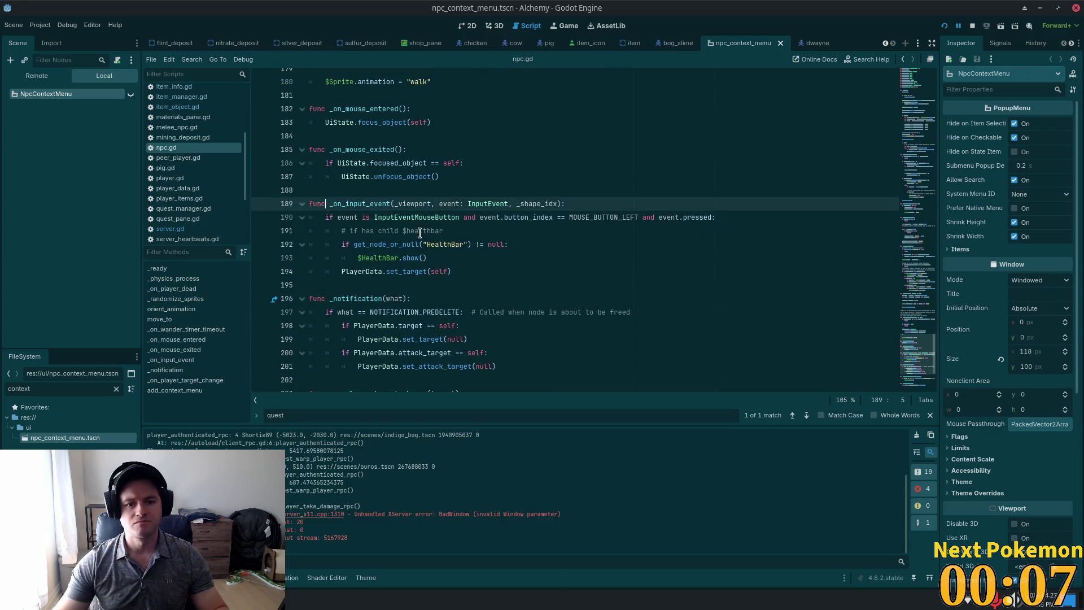
{"action": "left_click", "coordinate": [625, 207]}
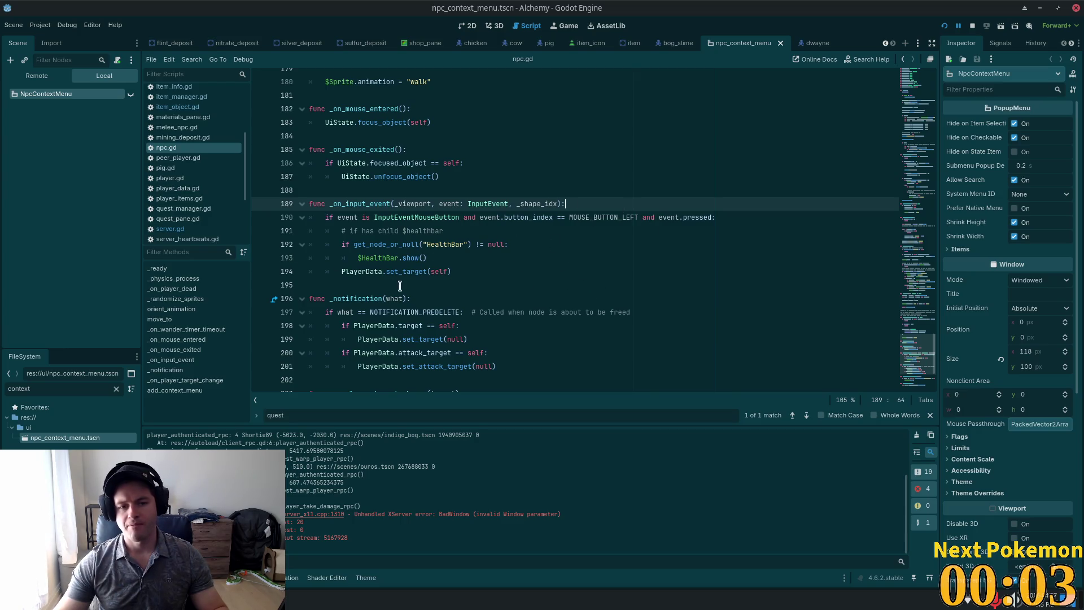
{"action": "left_click", "coordinate": [497, 276]}
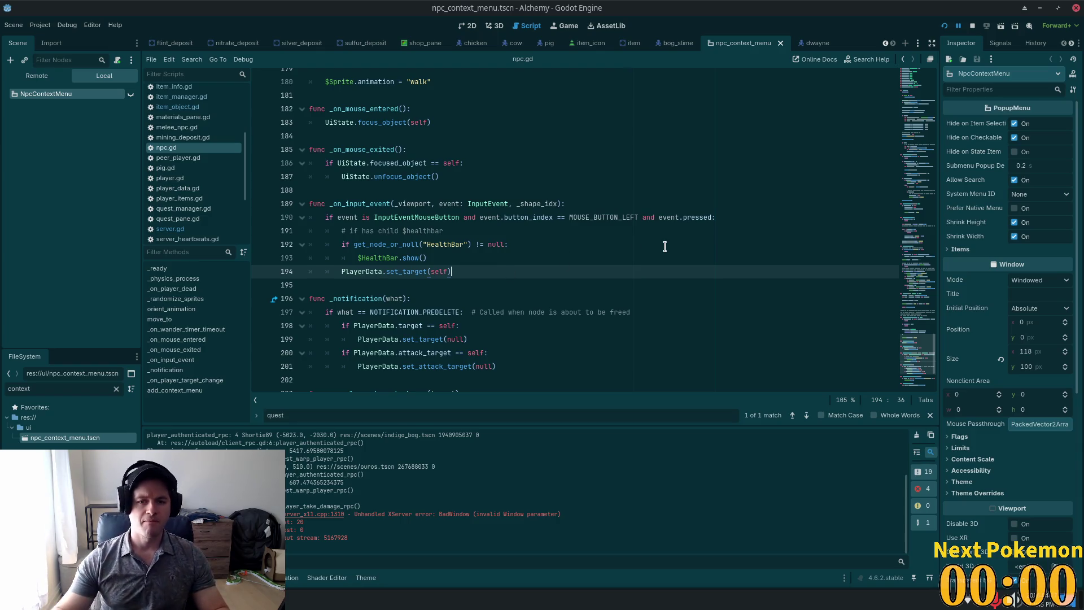
- Cut the 'and event.button_index == MOUSE_BUTTON_LEFT' check out of line 190's condition
{"action": "left_click", "coordinate": [514, 217]}
{"action": "double_click", "coordinate": [592, 217]}
{"action": "left_click", "coordinate": [662, 216]}
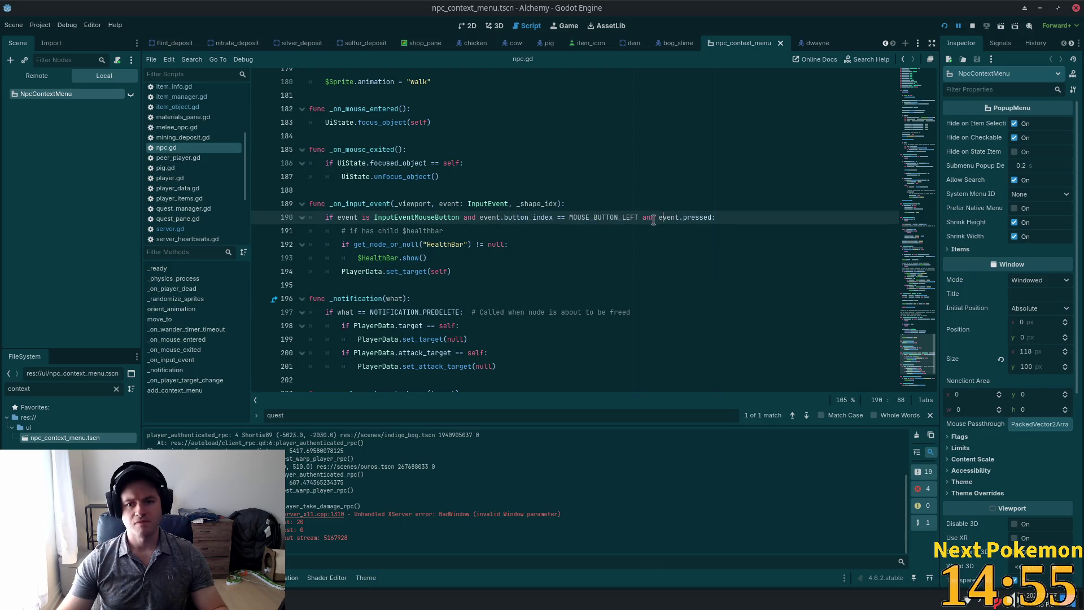
{"action": "left_click", "coordinate": [655, 218]}
{"action": "left_click_drag", "start_coordinate": [638, 218], "coordinate": [482, 219]}
{"action": "key", "text": "ctrl+c"}
{"action": "key", "text": "BackSpace"}
{"action": "key", "text": "BackSpace"}
{"action": "key", "text": "BackSpace"}
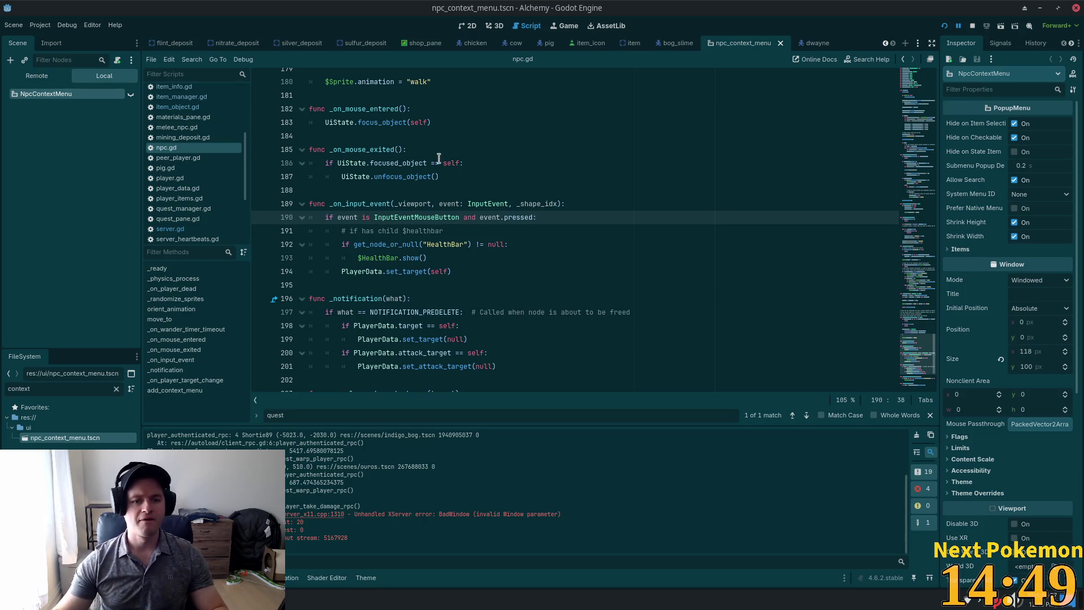
- Remove the duplicate 'and' left over in line 190's condition
{"action": "left_click", "coordinate": [474, 273]}
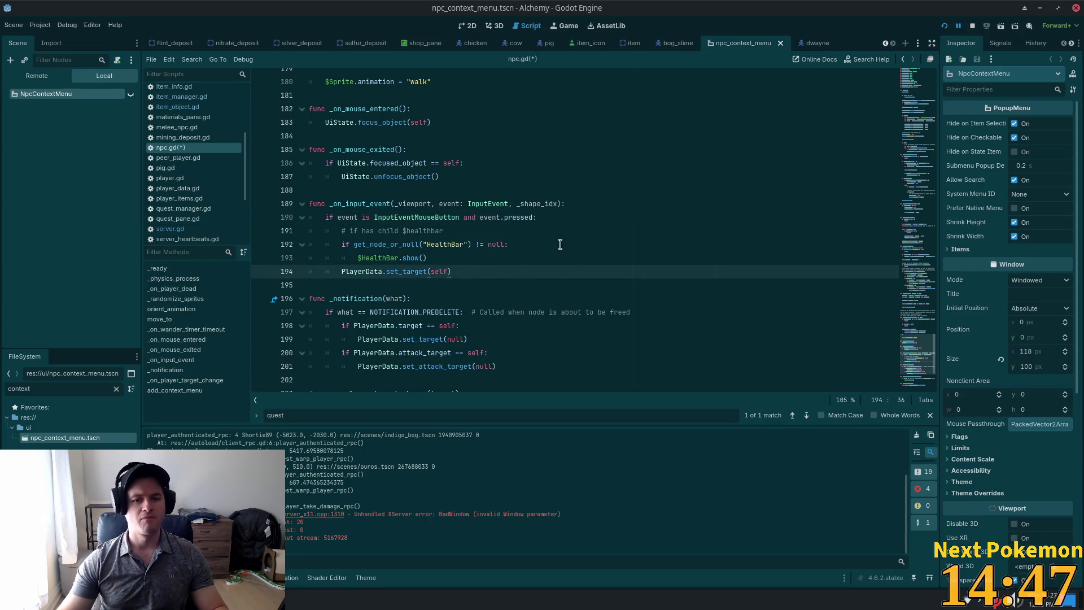
{"action": "left_click", "coordinate": [576, 206]}
{"action": "left_click", "coordinate": [570, 220]}
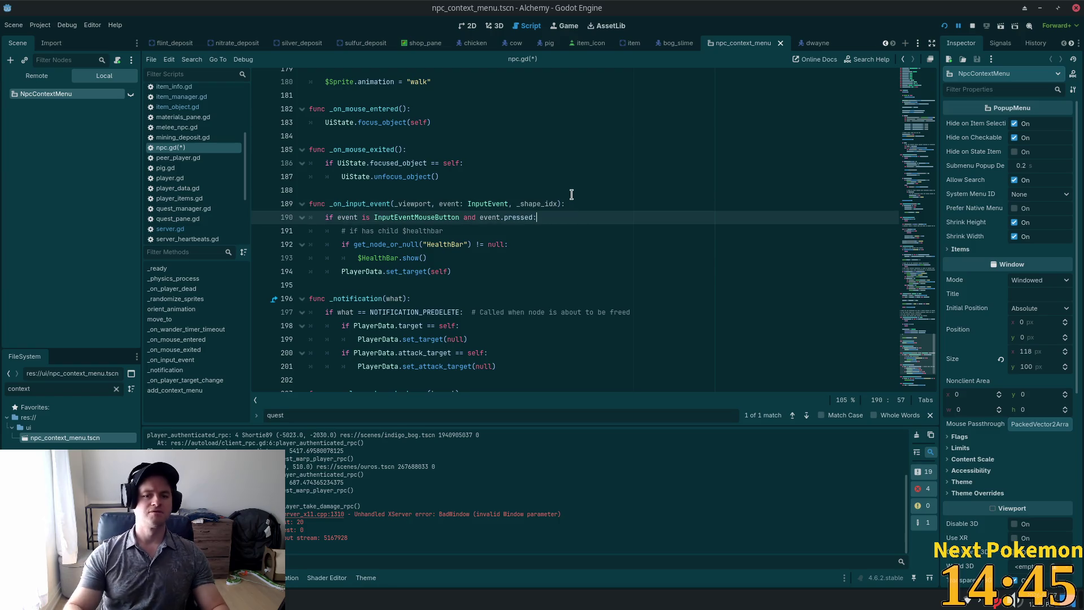
{"action": "key", "text": "ctrl+Left"}
{"action": "key", "text": "ctrl+Left"}
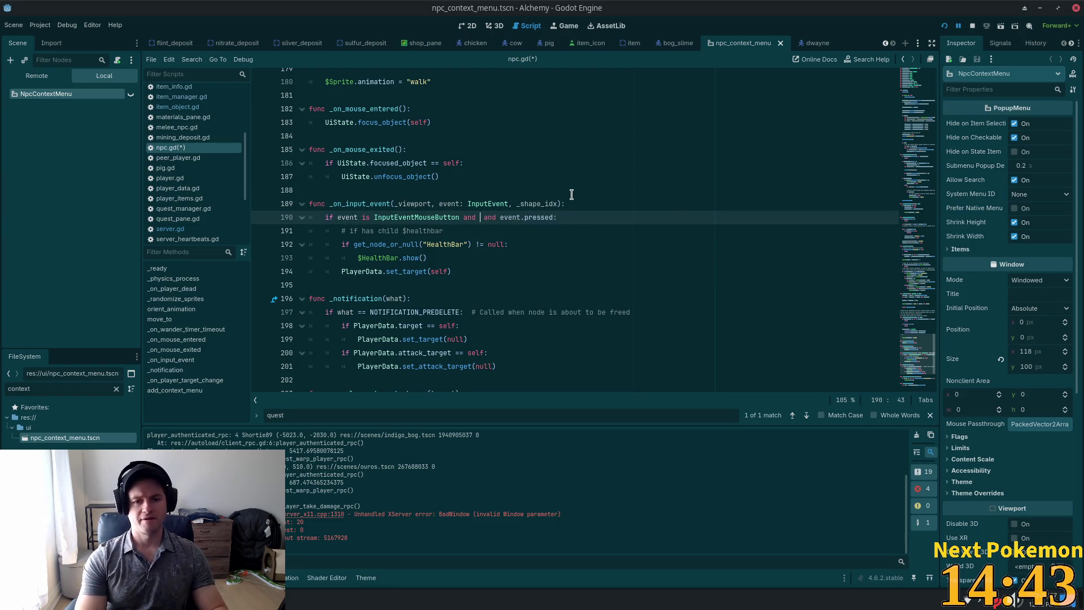
{"action": "type", "text": "and"}
{"action": "key", "text": "Left"}
{"action": "key", "text": "Left"}
{"action": "key", "text": "Left"}
{"action": "key", "text": "BackSpace"}
{"action": "key", "text": "BackSpace"}
{"action": "key", "text": "BackSpace"}
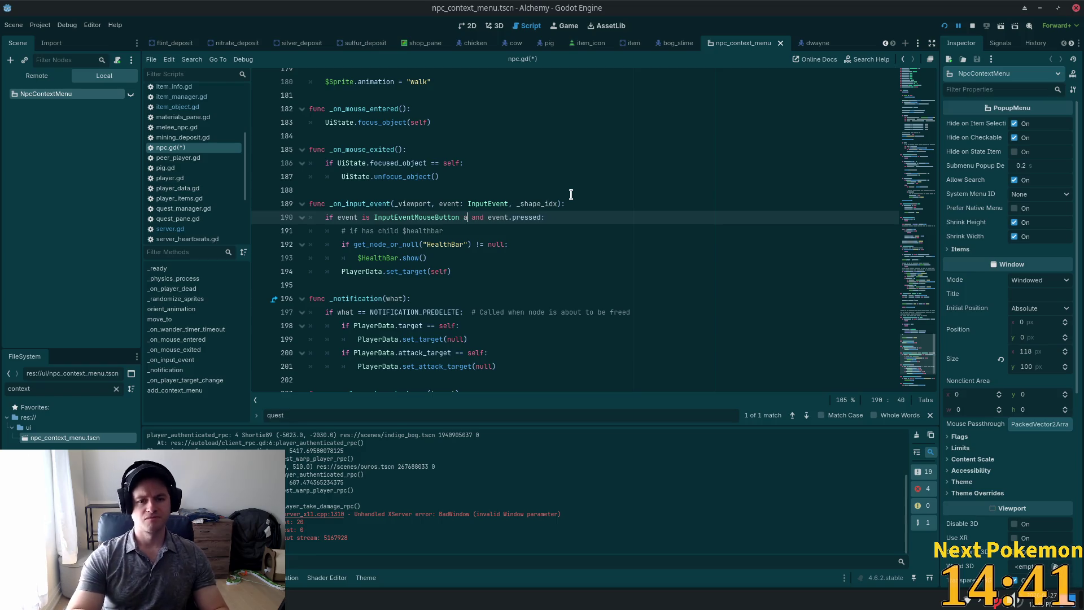
- Replace the healthbar comment on line 191 with the left-button check, prefixed by 'if'
{"action": "key", "text": "Down"}
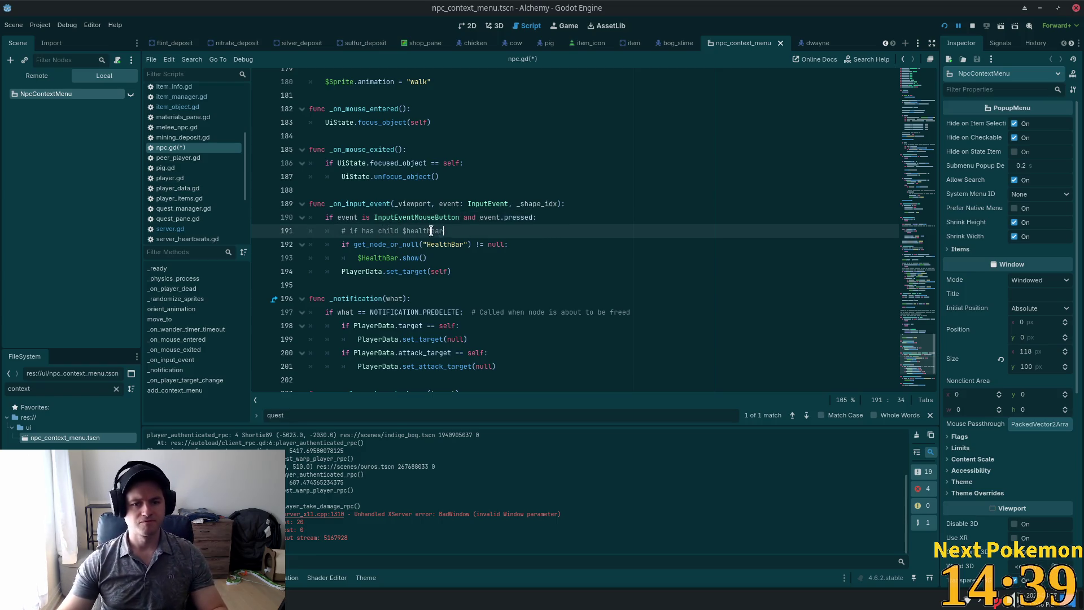
{"action": "key", "text": "shift+Home"}
{"action": "key", "text": "shift+Home"}
{"action": "key", "text": "ctrl+v"}
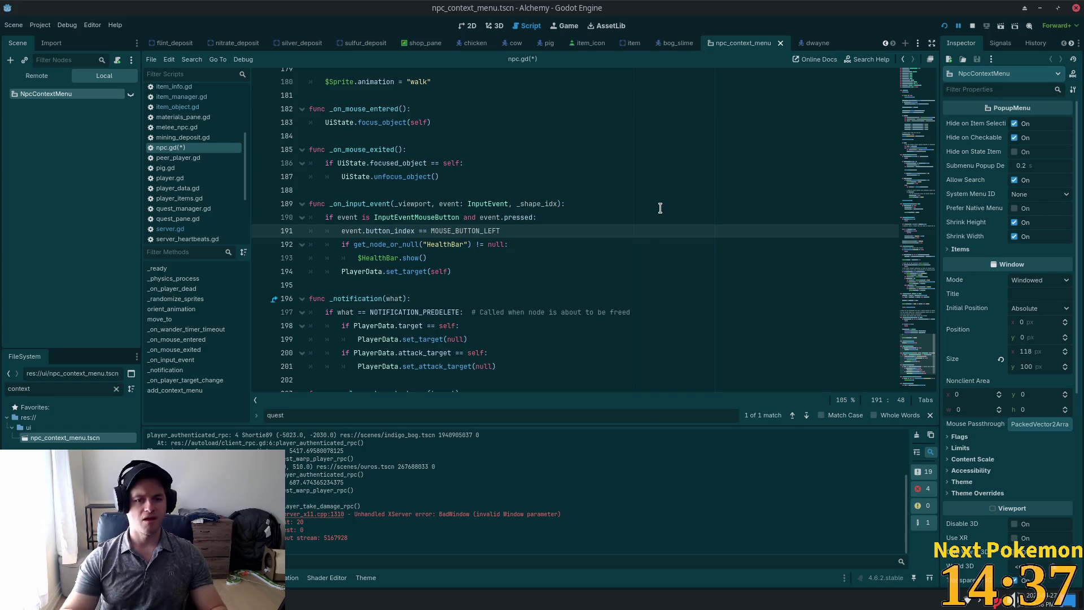
{"action": "scroll", "coordinate": [661, 208], "scroll_direction": "up", "scroll_amount": 1}
{"action": "type", "text": "if"}
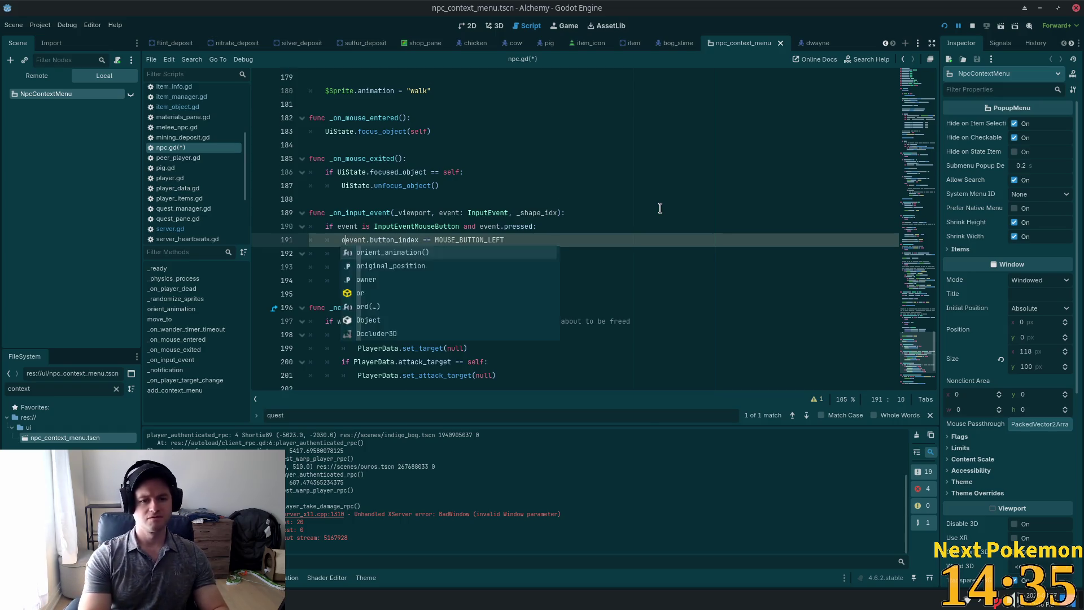